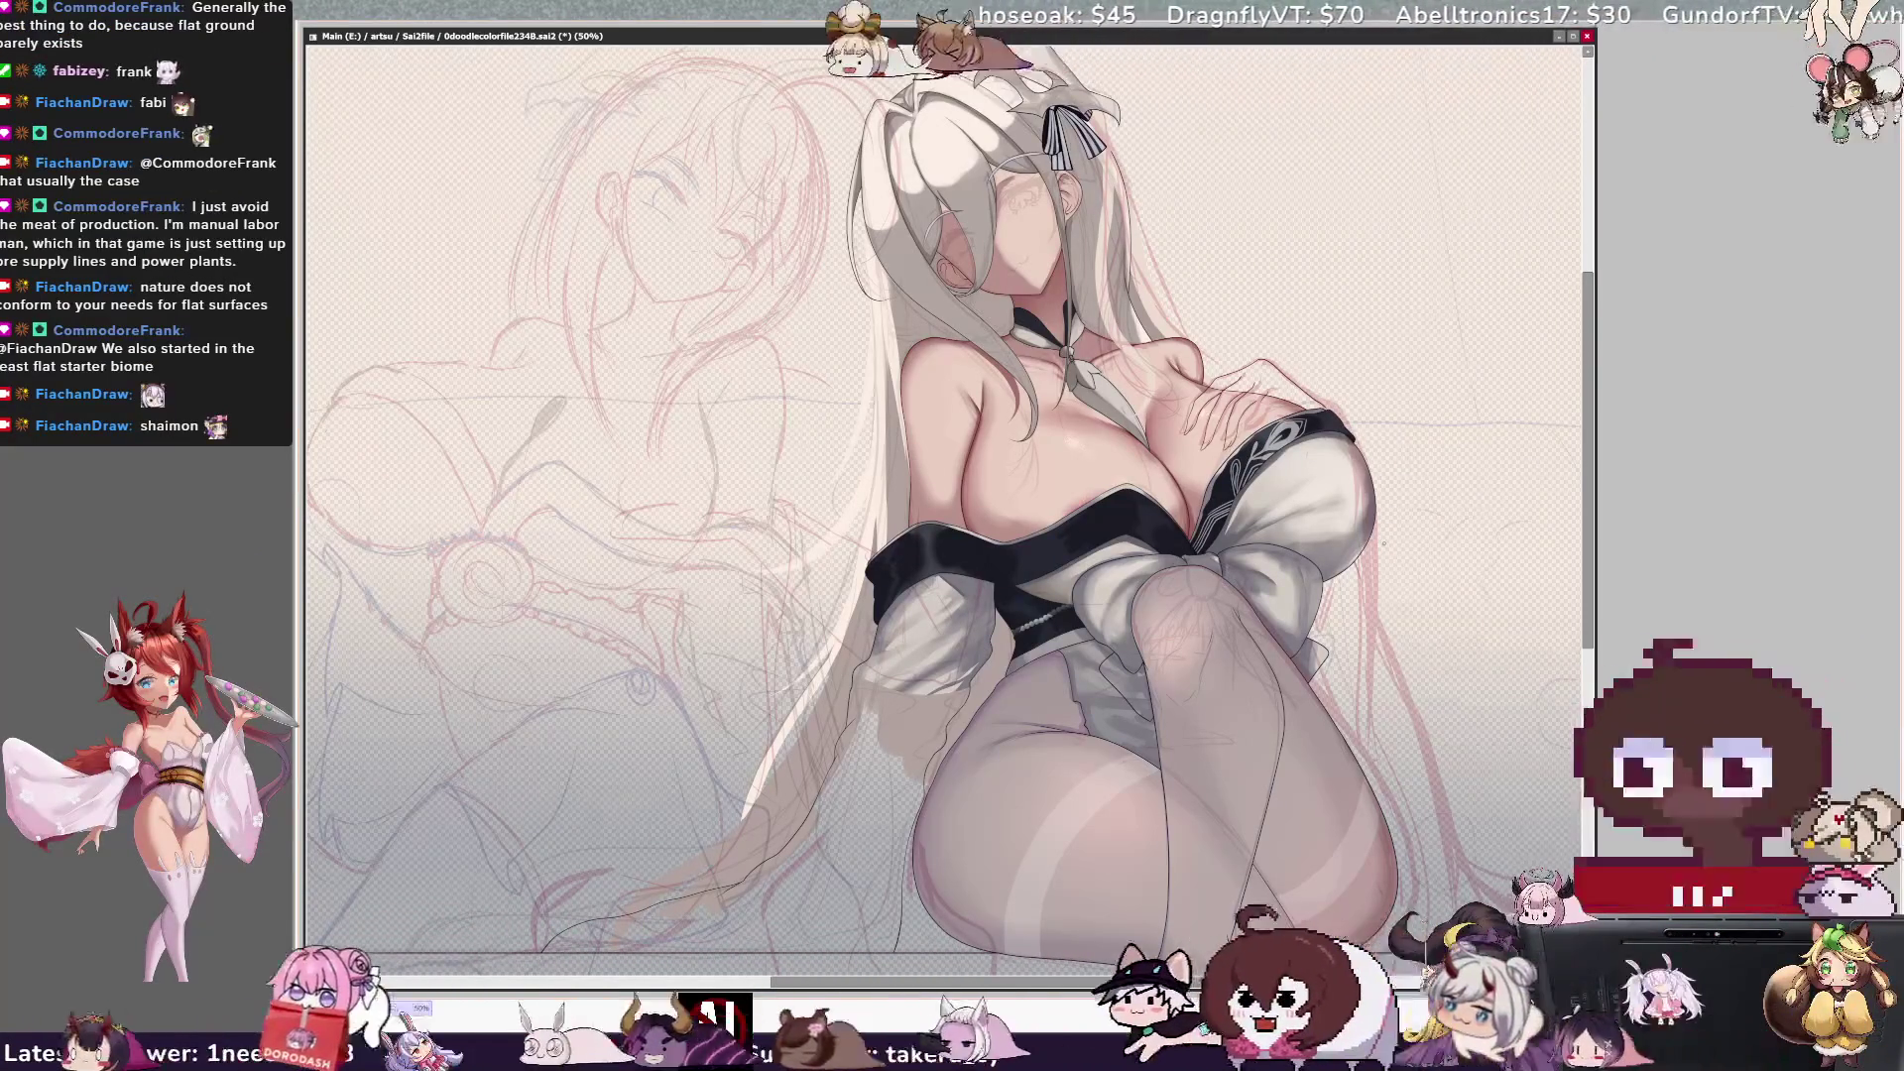
scroll(946, 507, "up", 2)
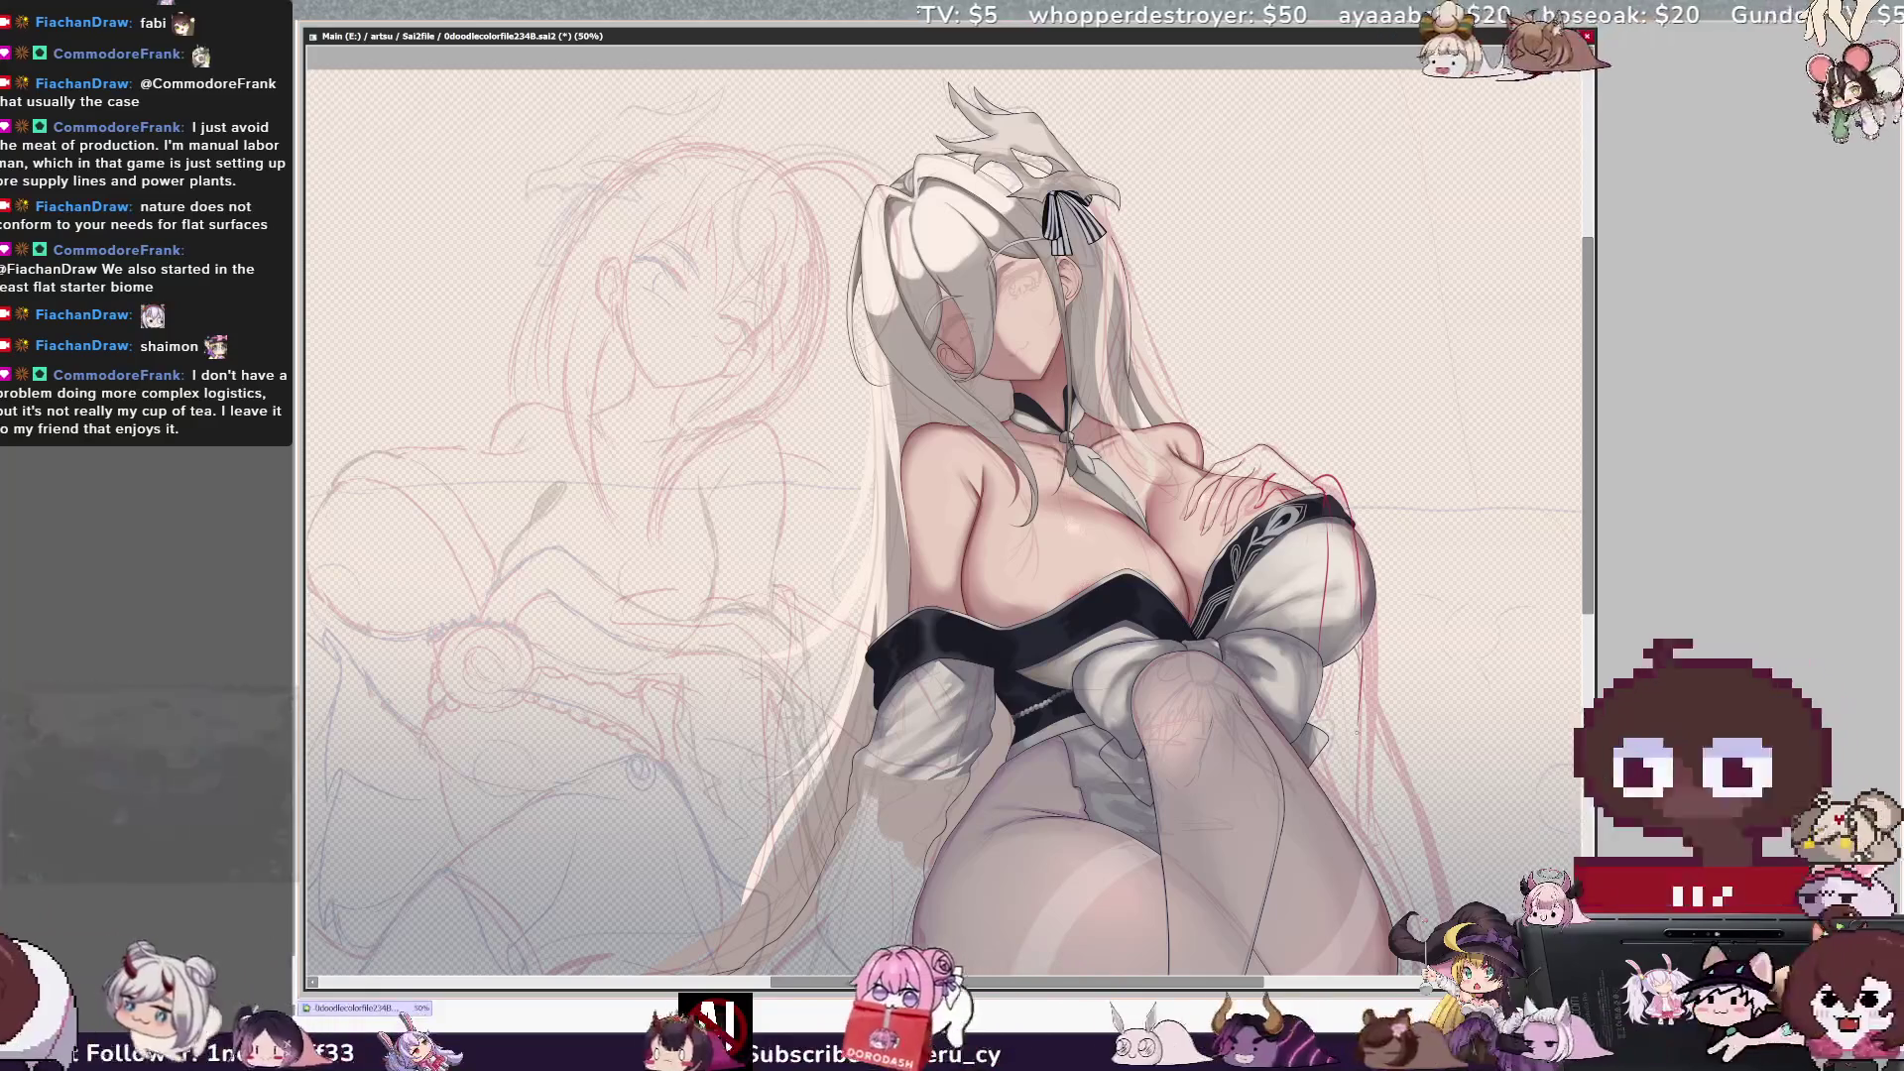
scroll(945, 513, "down", 3)
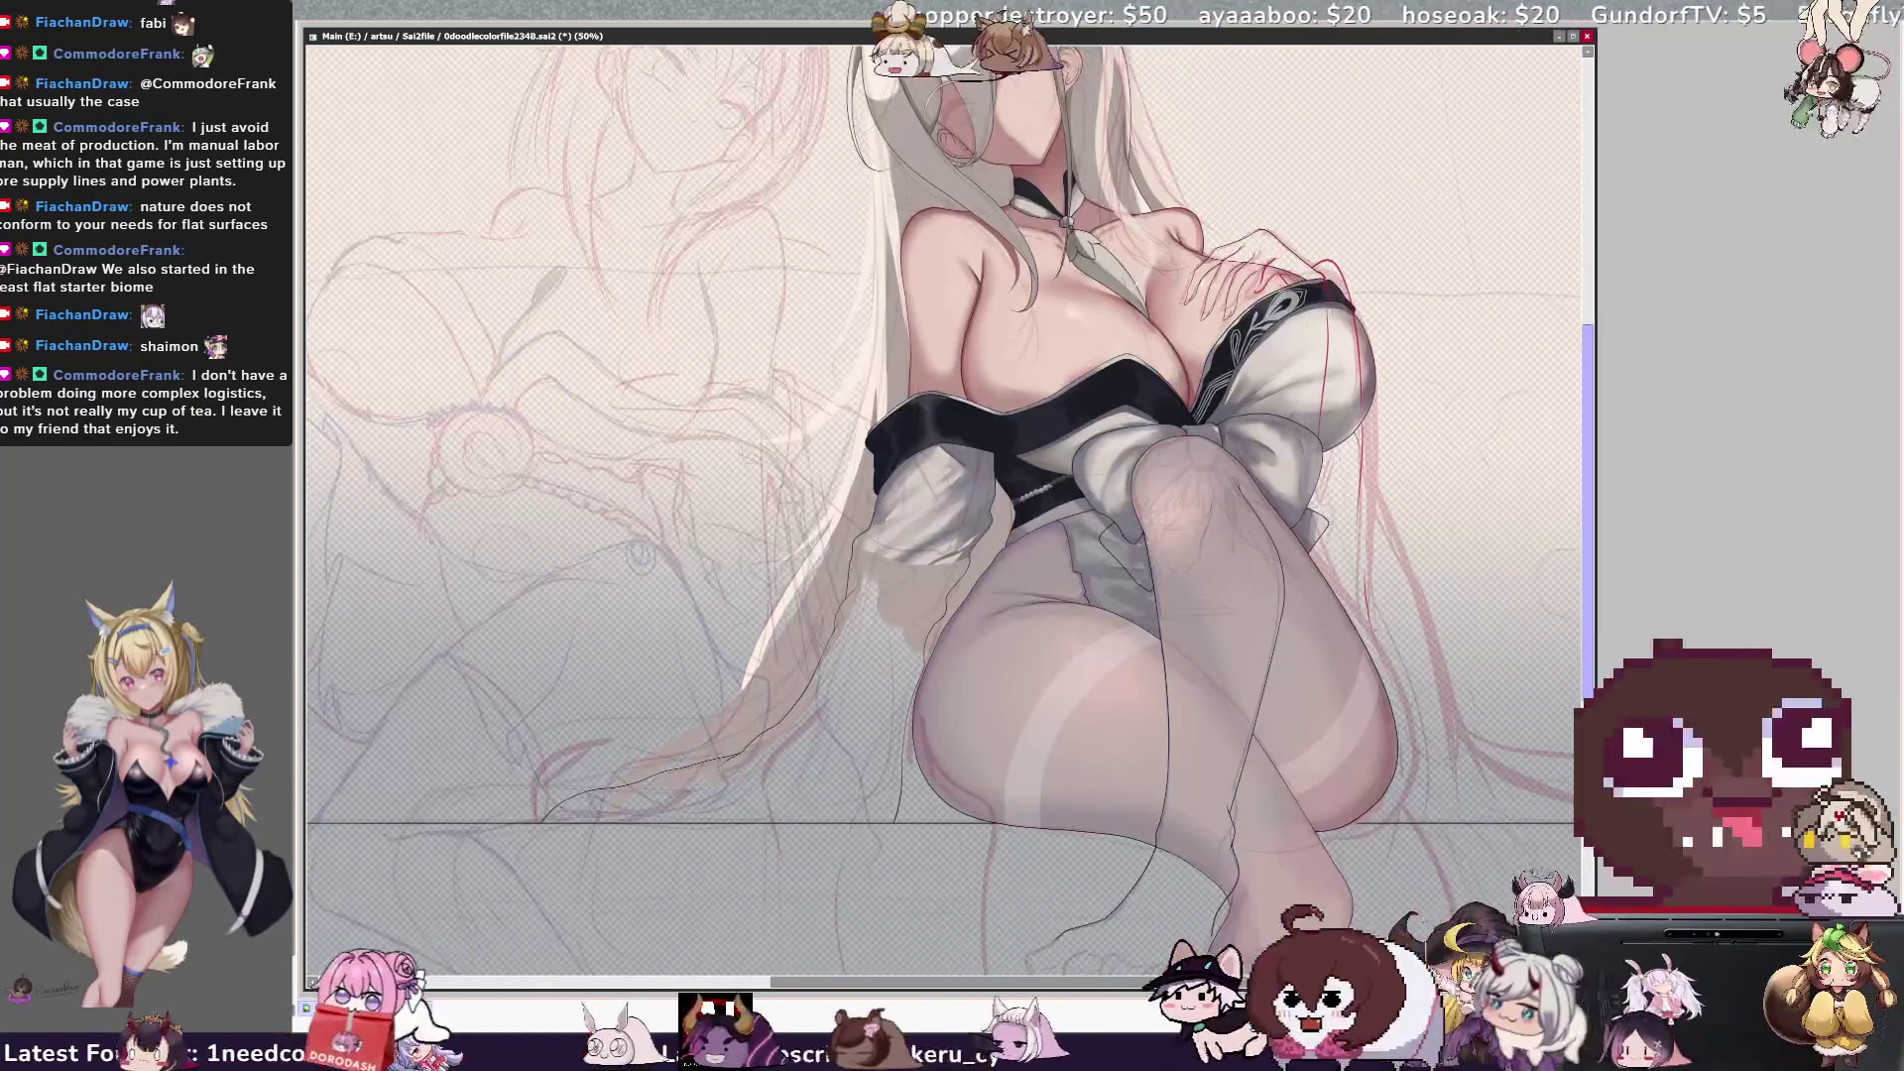
Flip the canvas view horizontally to check the girl, then flip it back.
key("h")
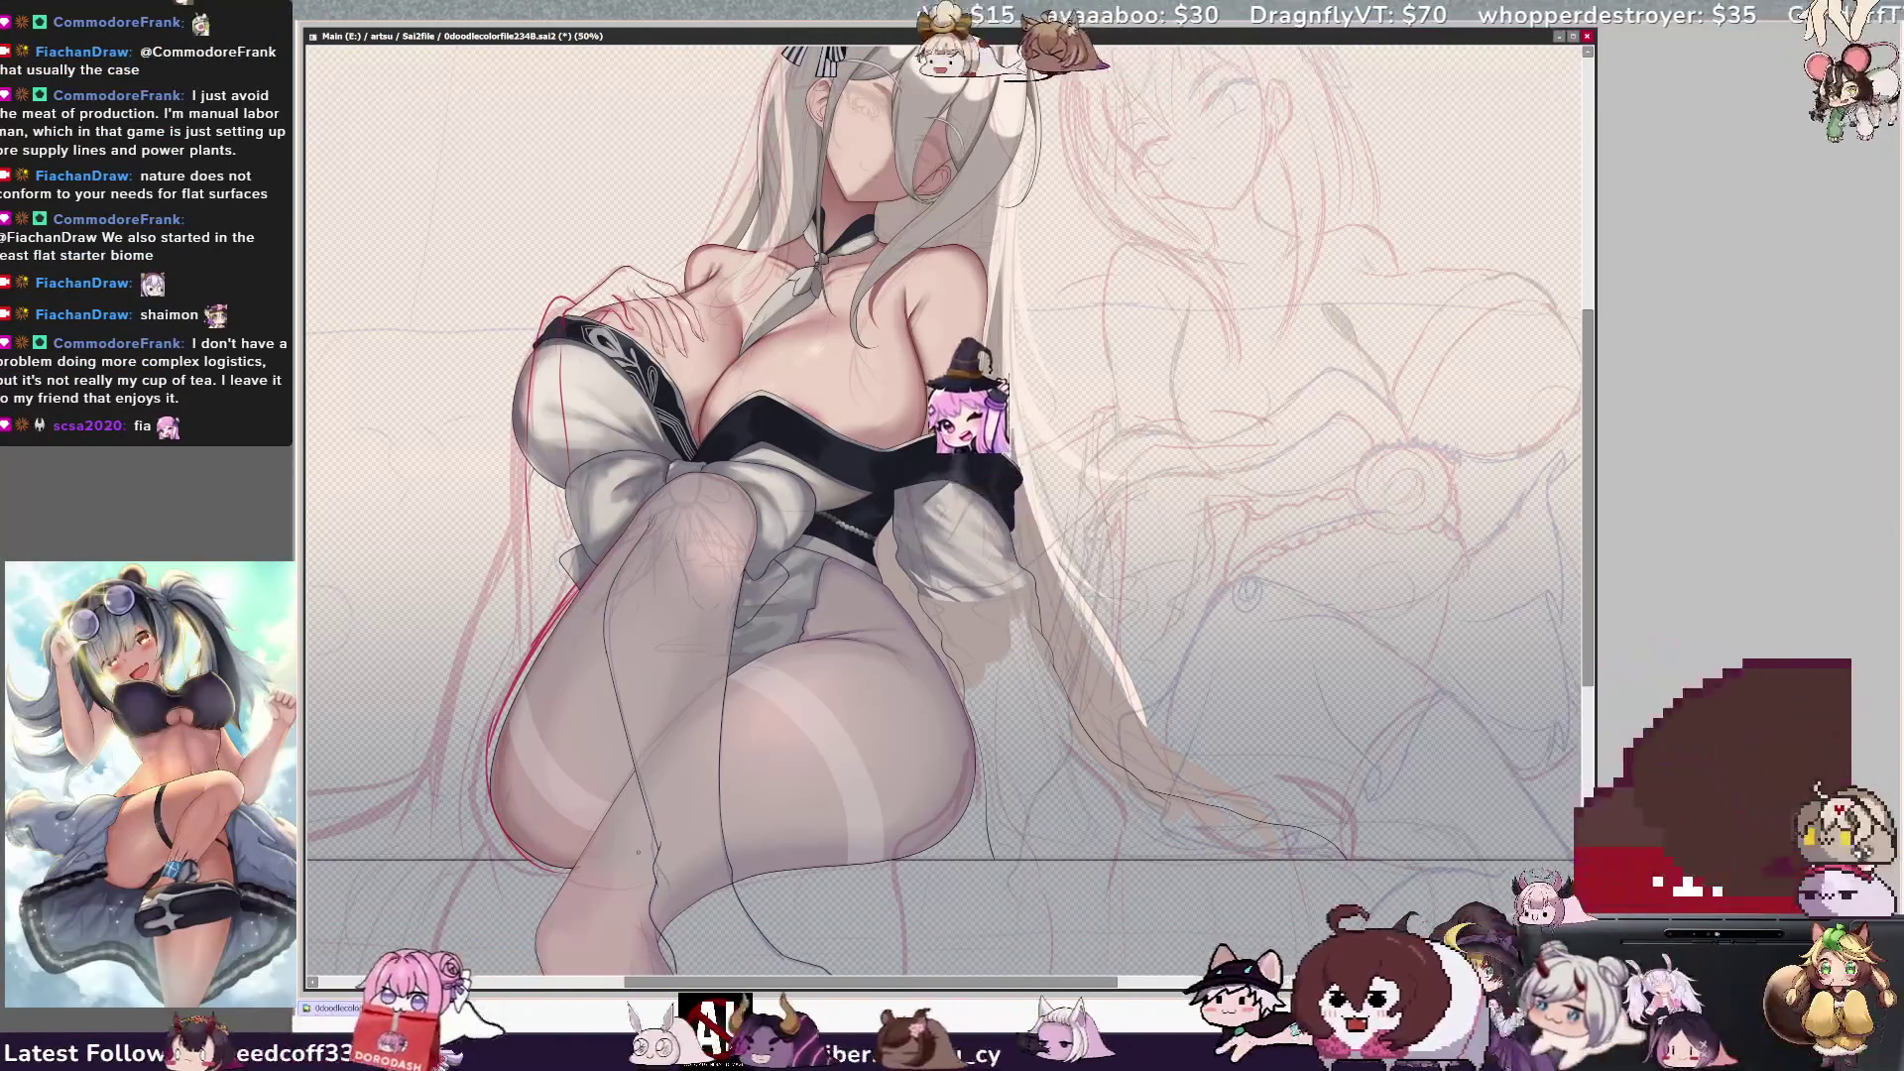
key("h")
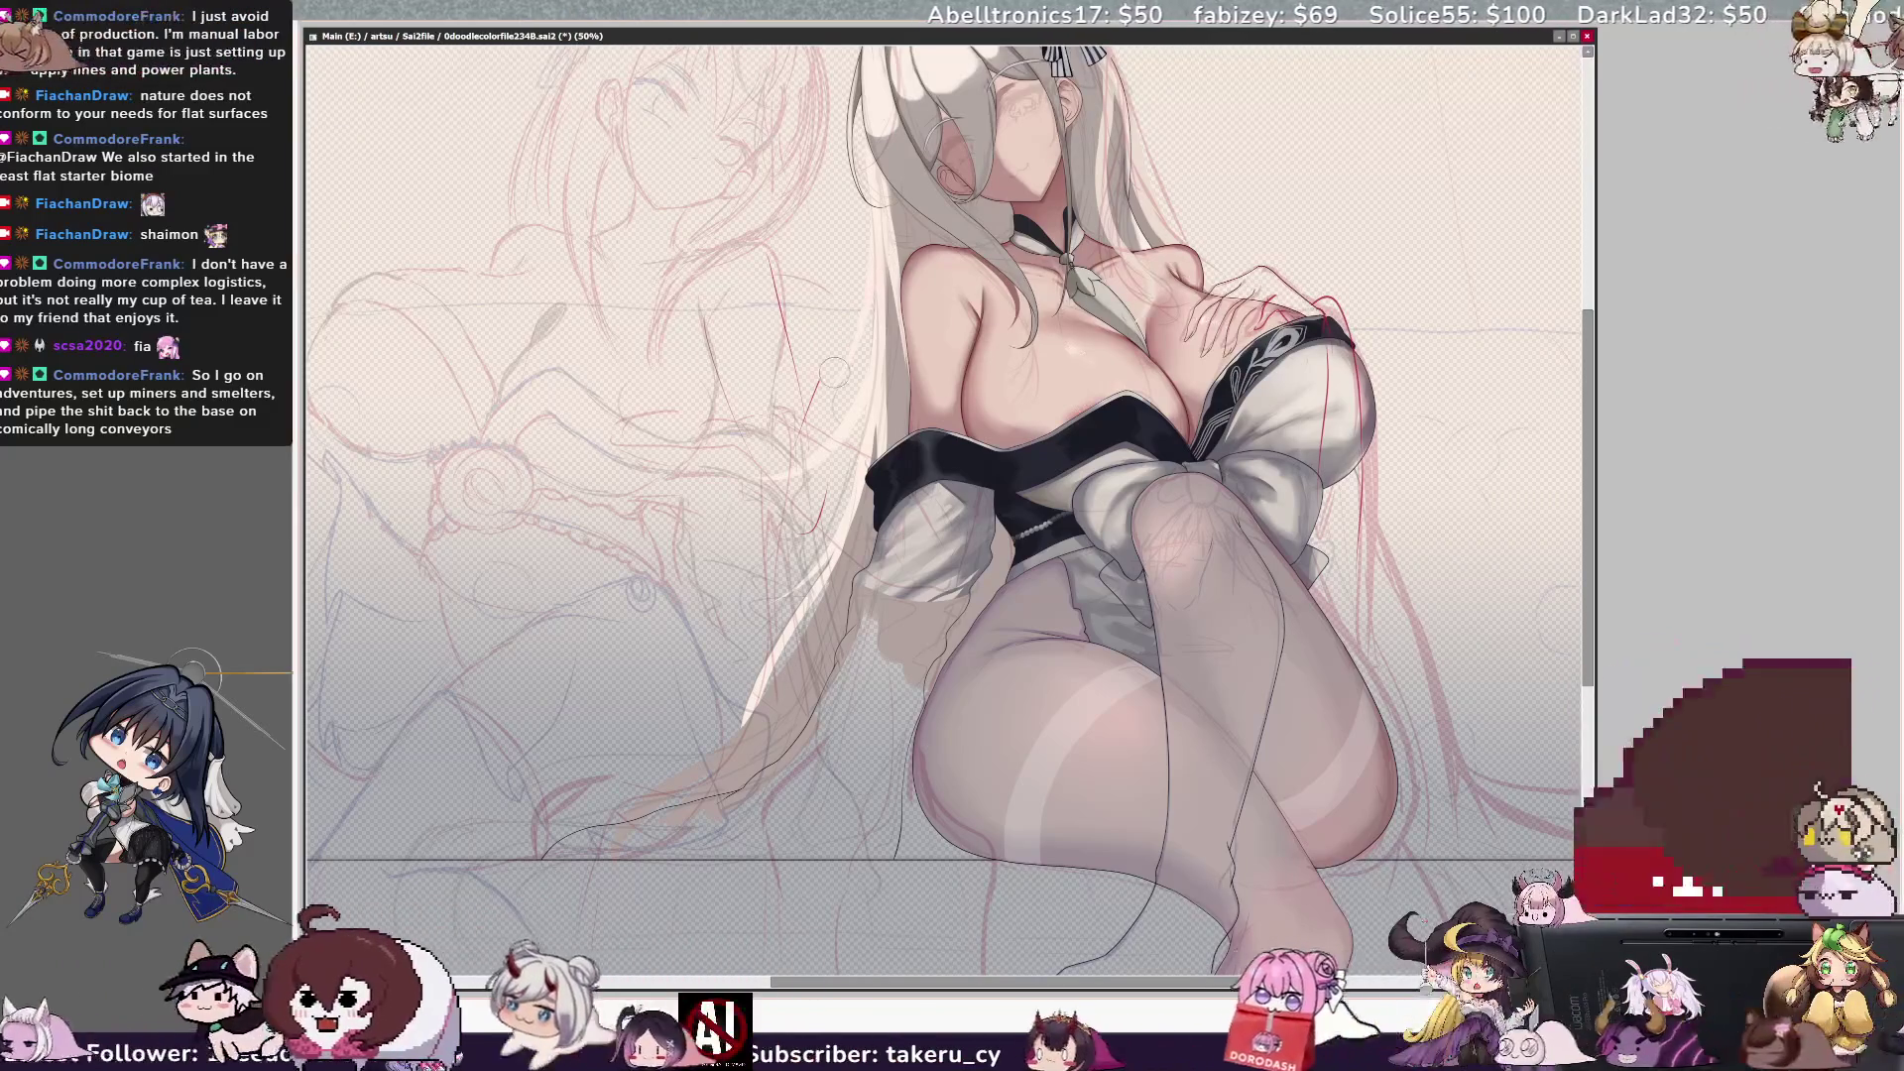
Sketch a short red stroke near the girl's shoulder.
left_click_drag(889, 307, 942, 325)
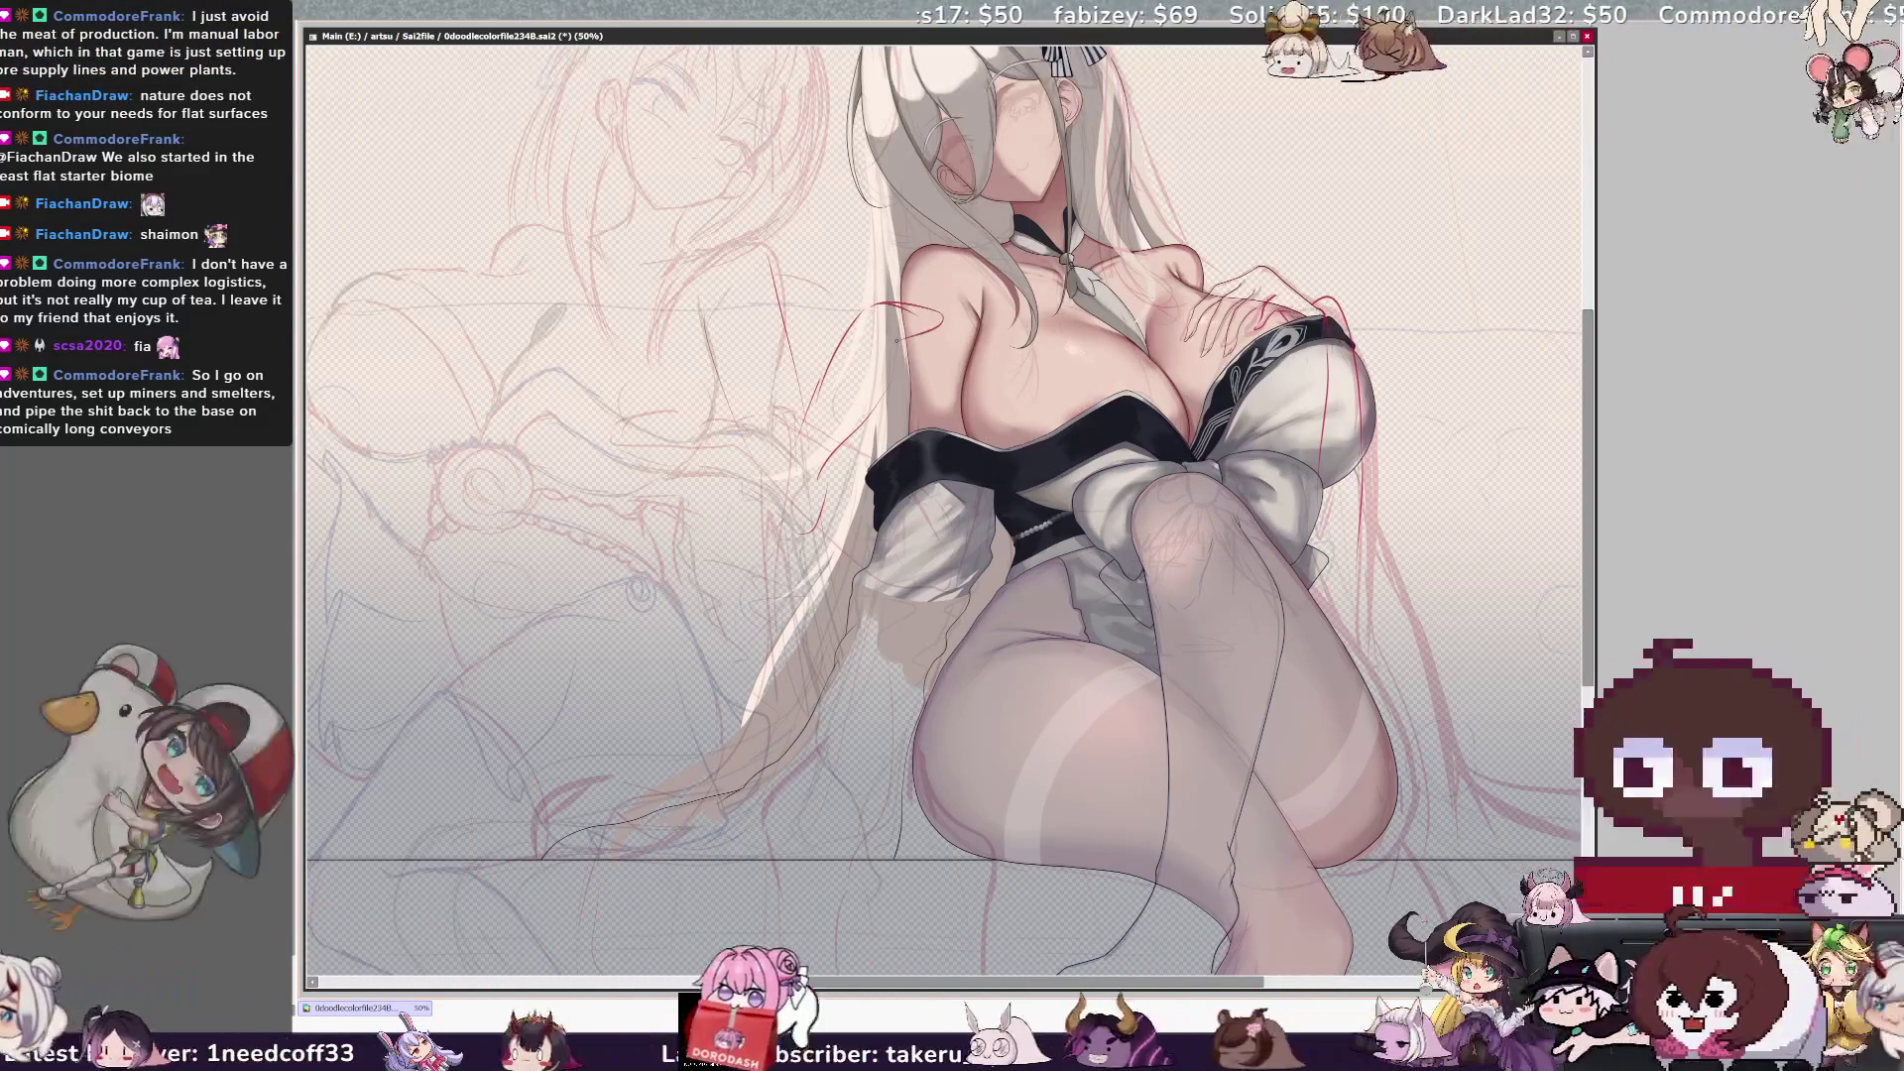
key("ctrl+z")
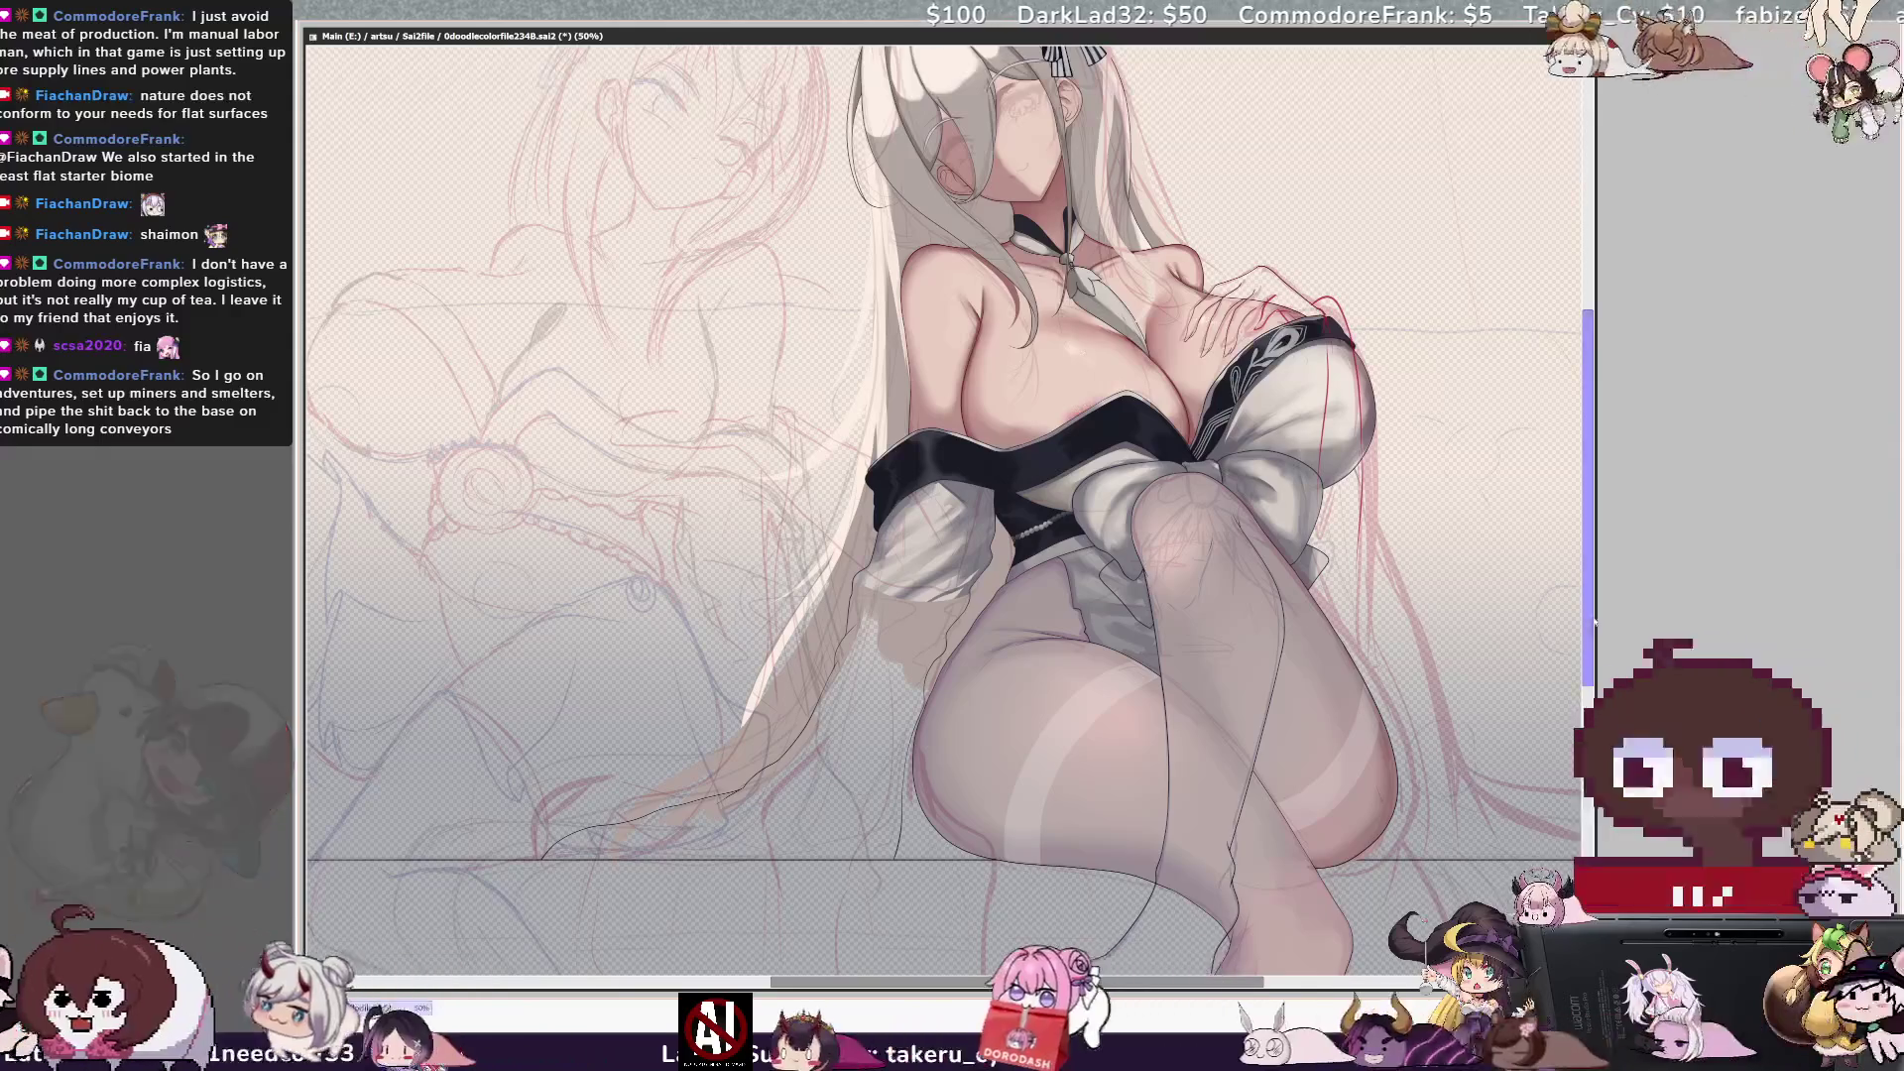
scroll(948, 506, "up", 3)
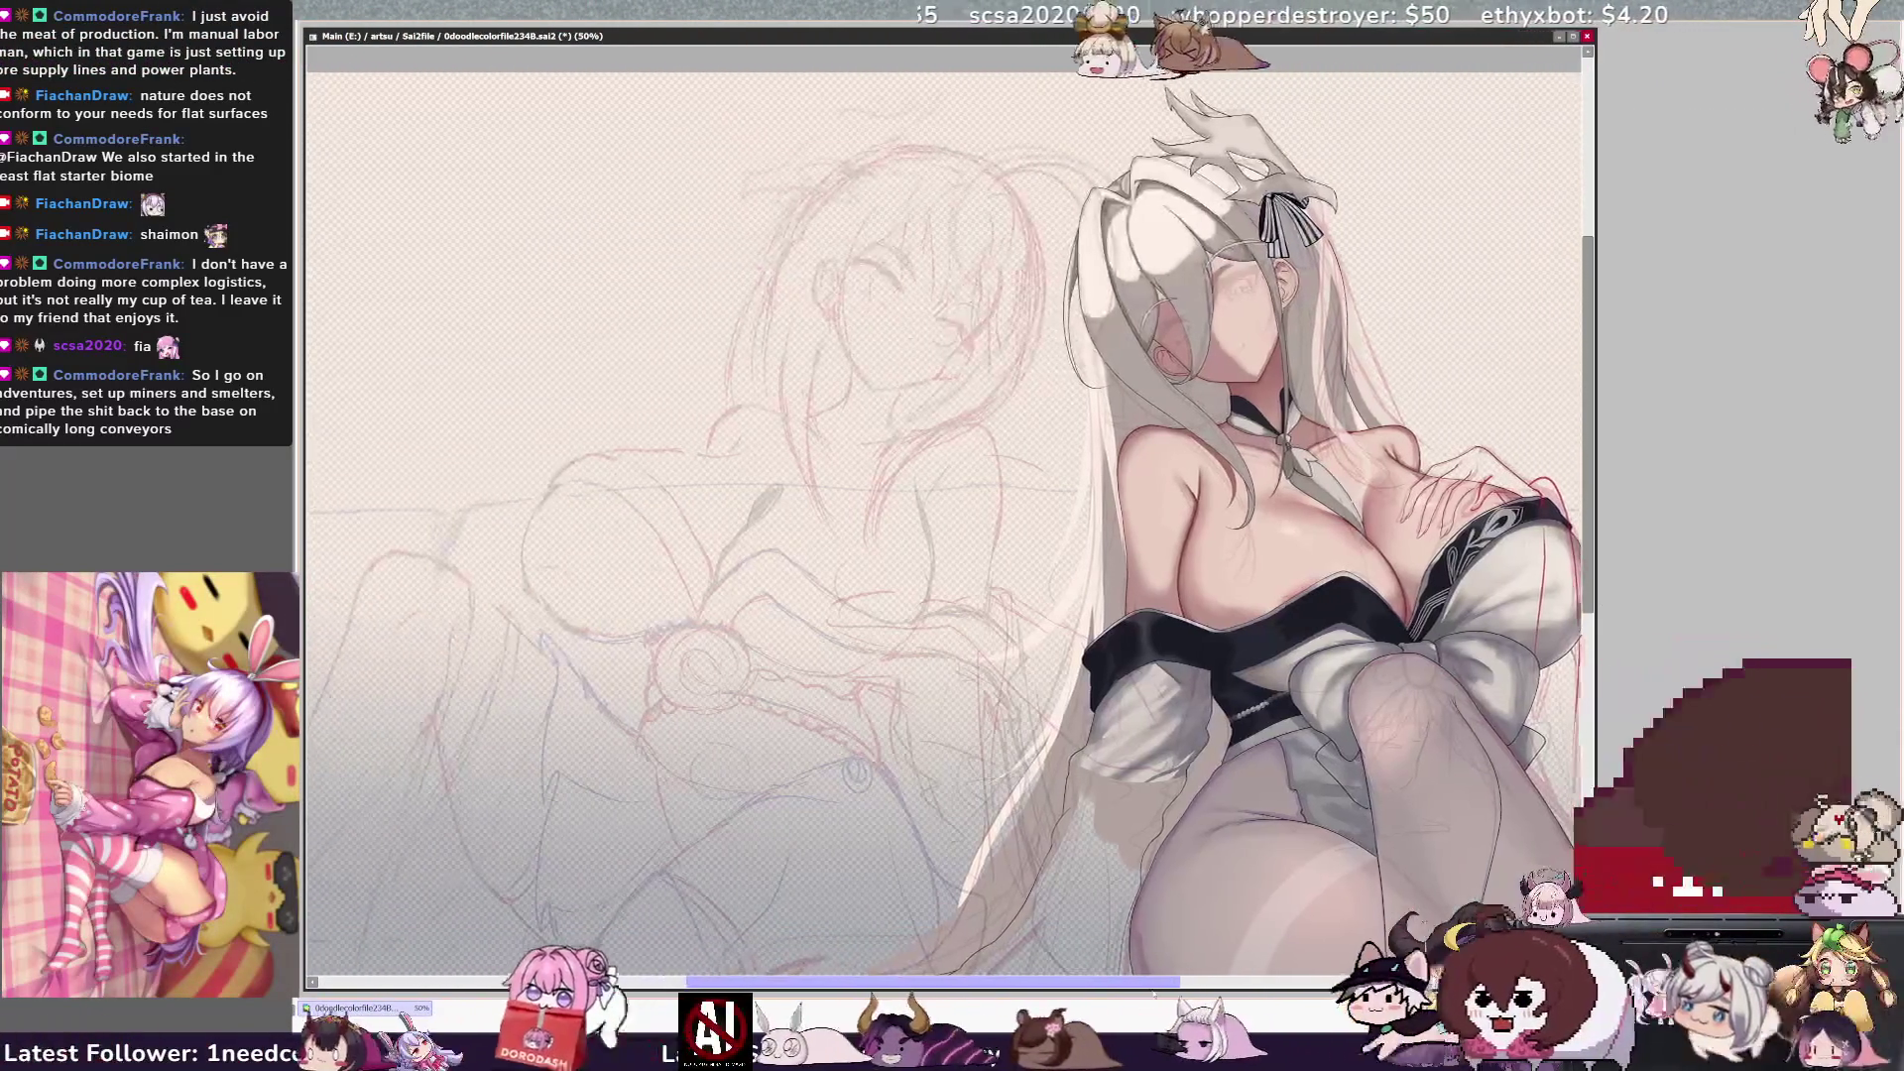
left_click_drag(952, 522, 1064, 521)
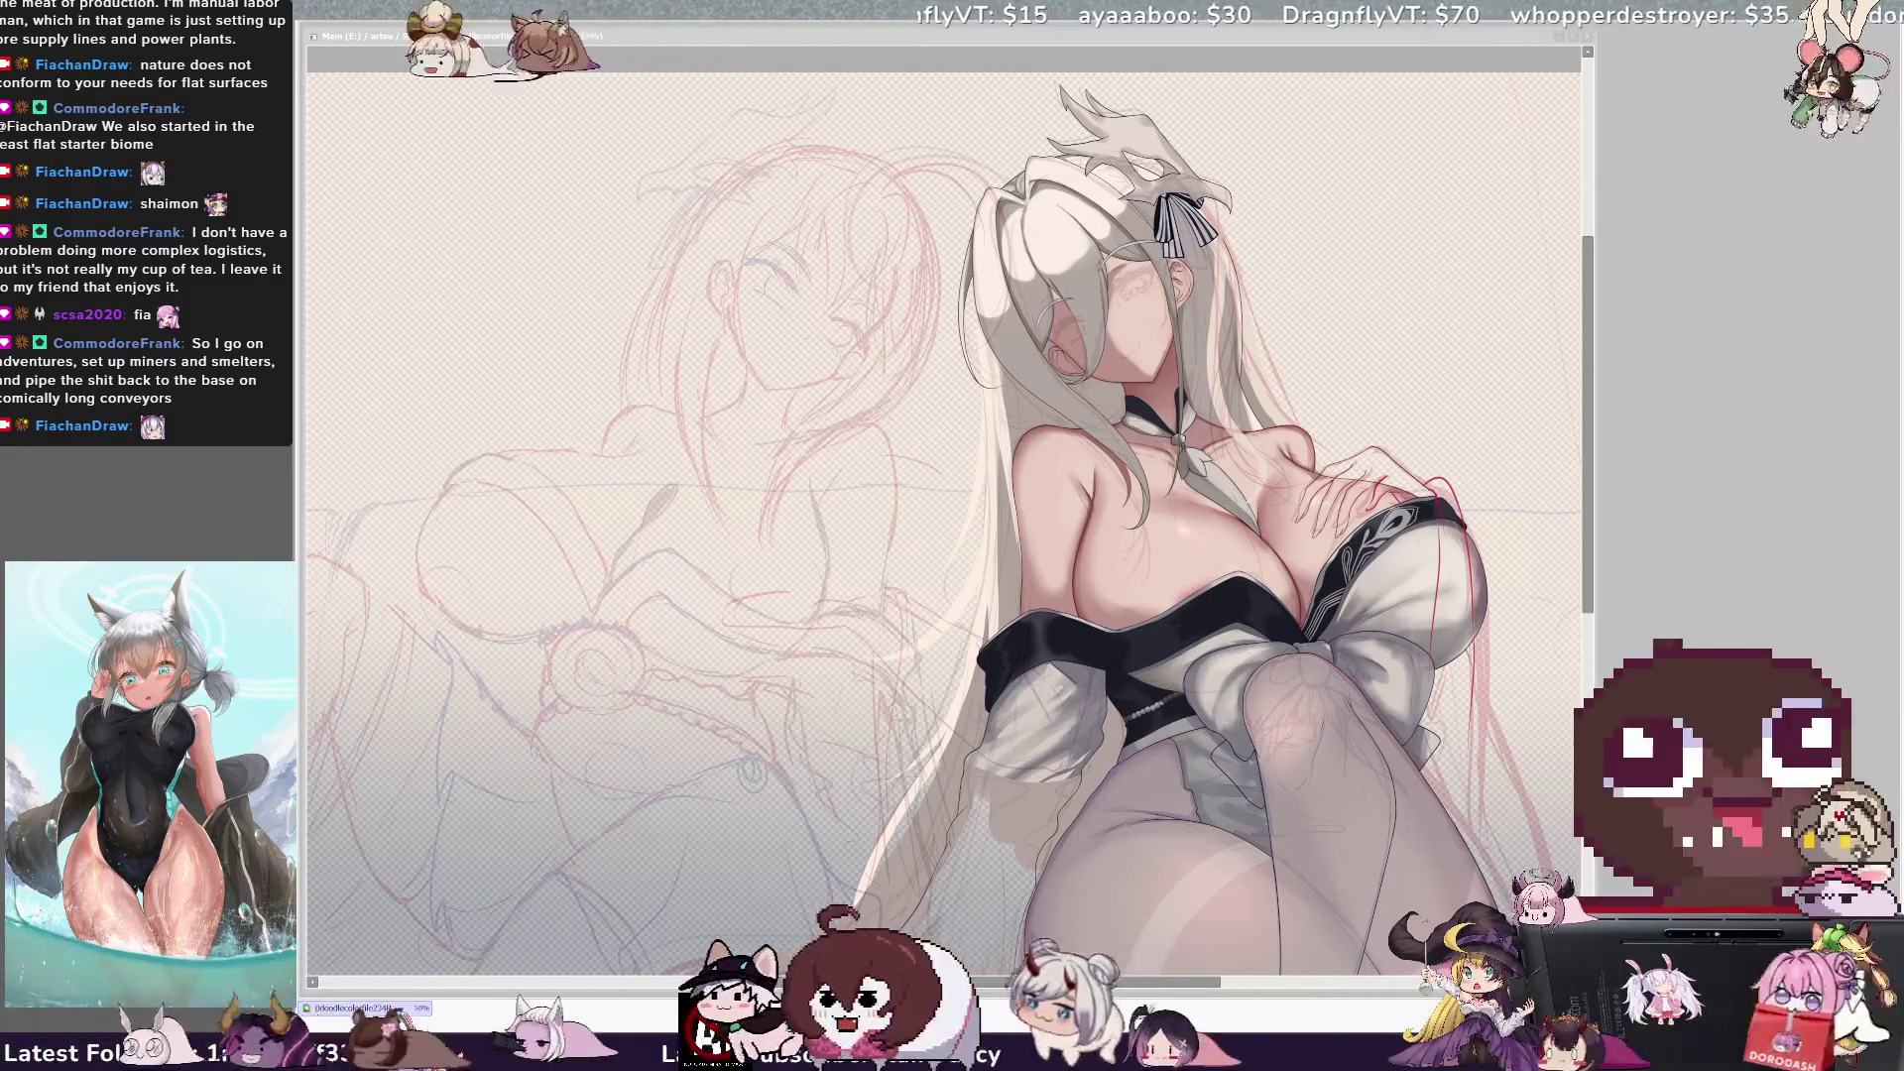
scroll(944, 522, "down", 5)
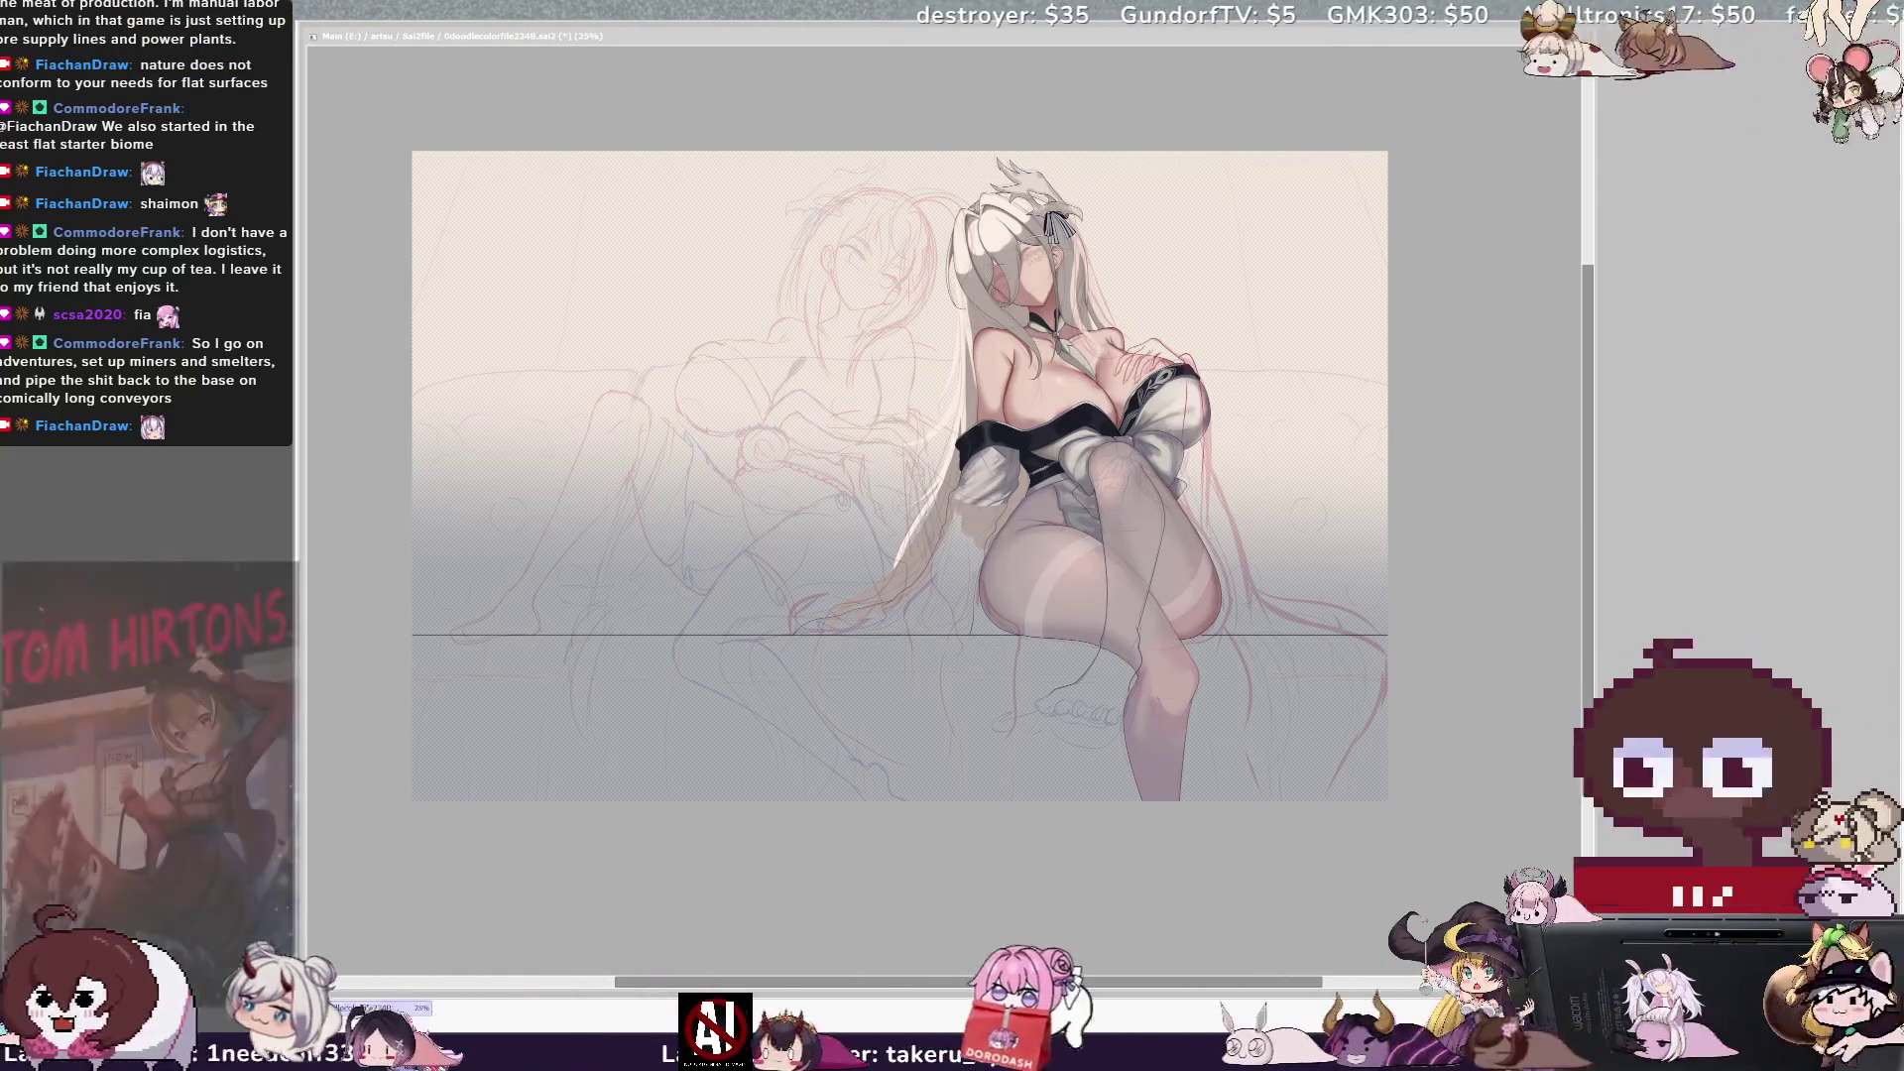
scroll(901, 476, "up", 1)
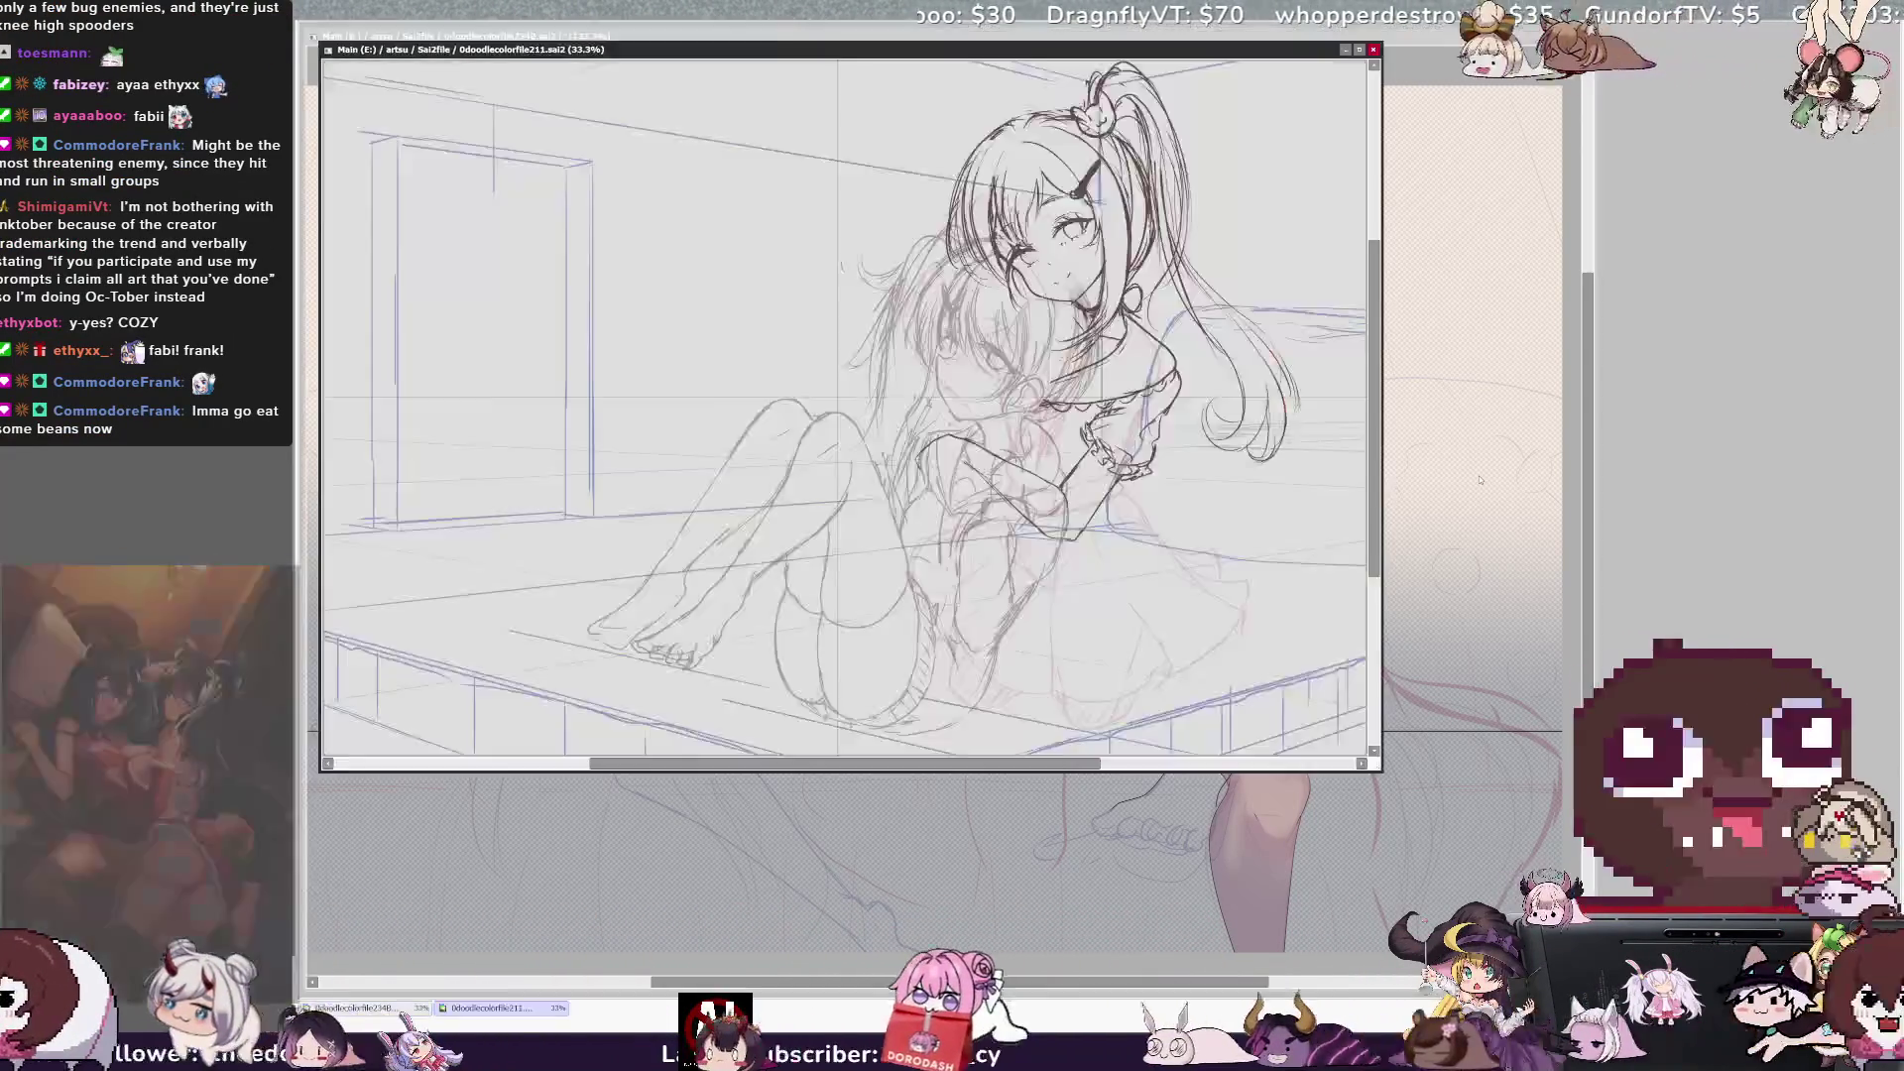
Bring the older sketch forward and undo to hide the small long-haired figure.
key("alt+Tab")
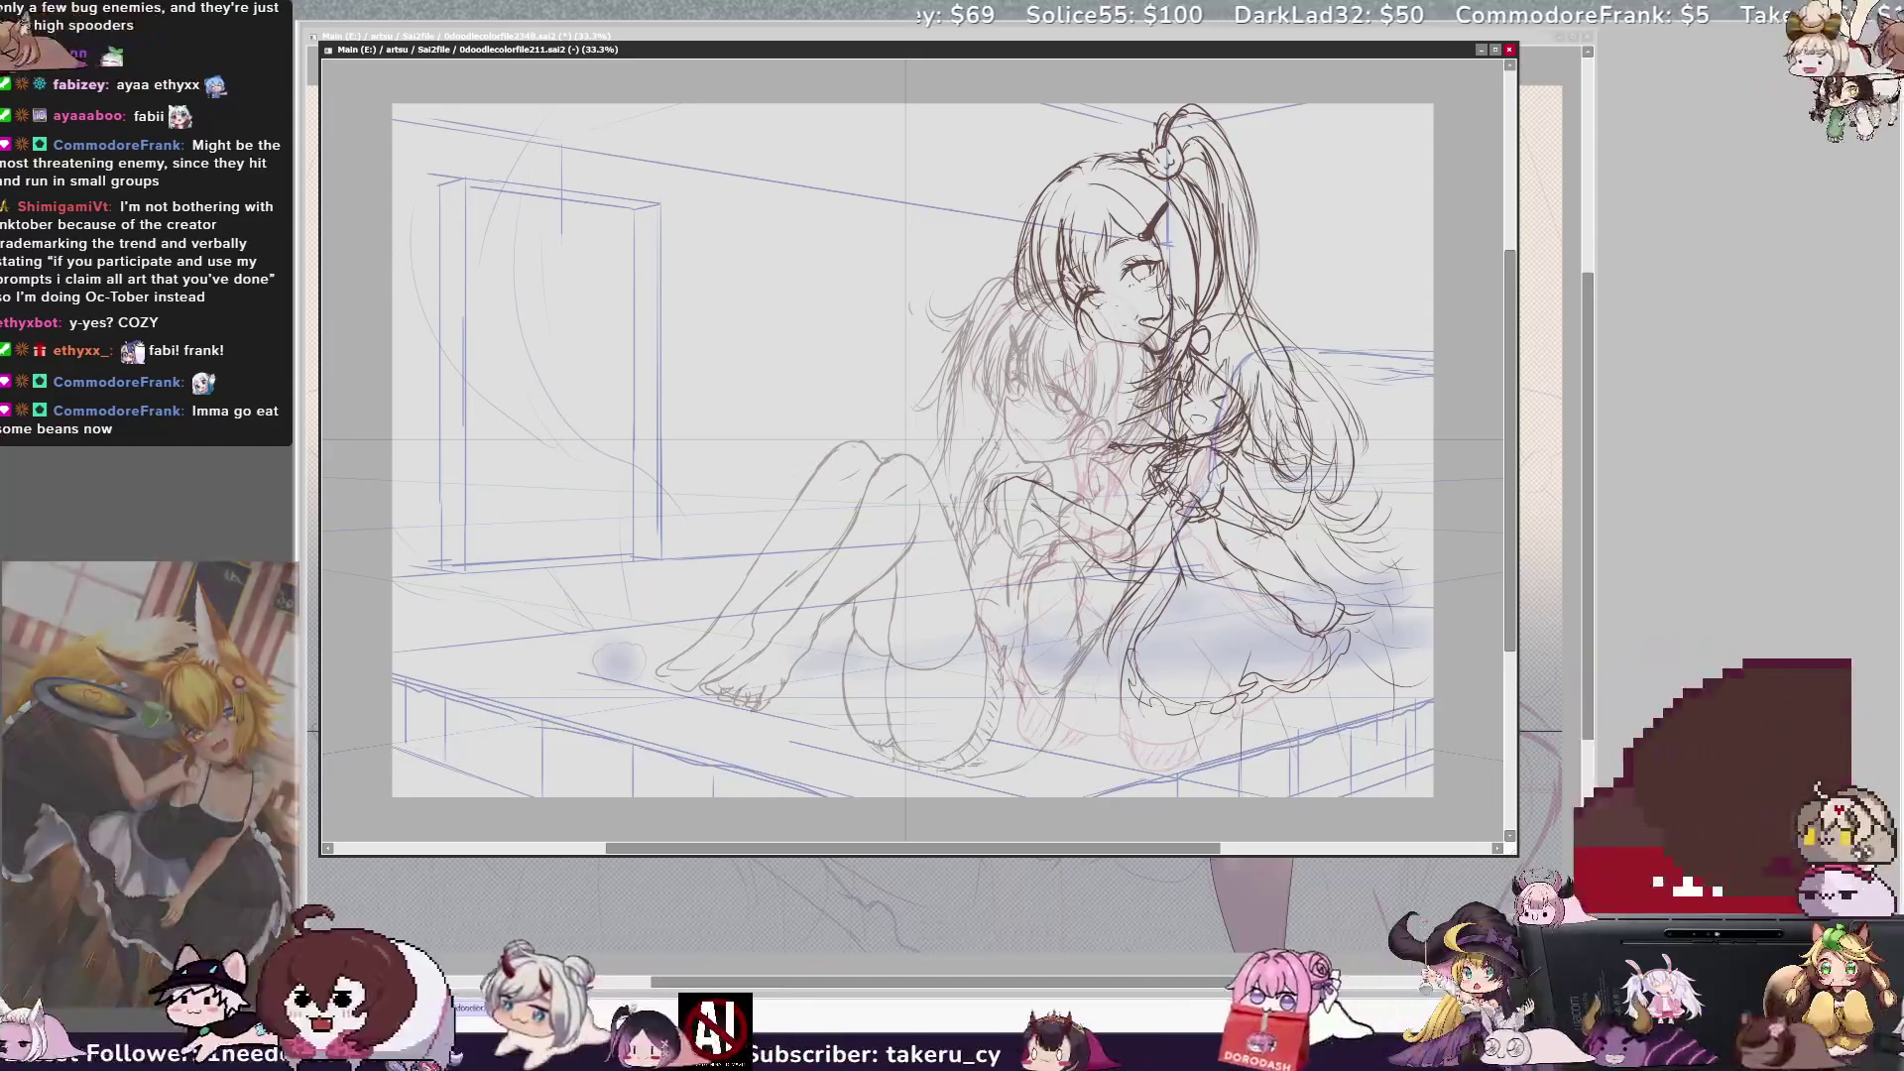
key("ctrl+z")
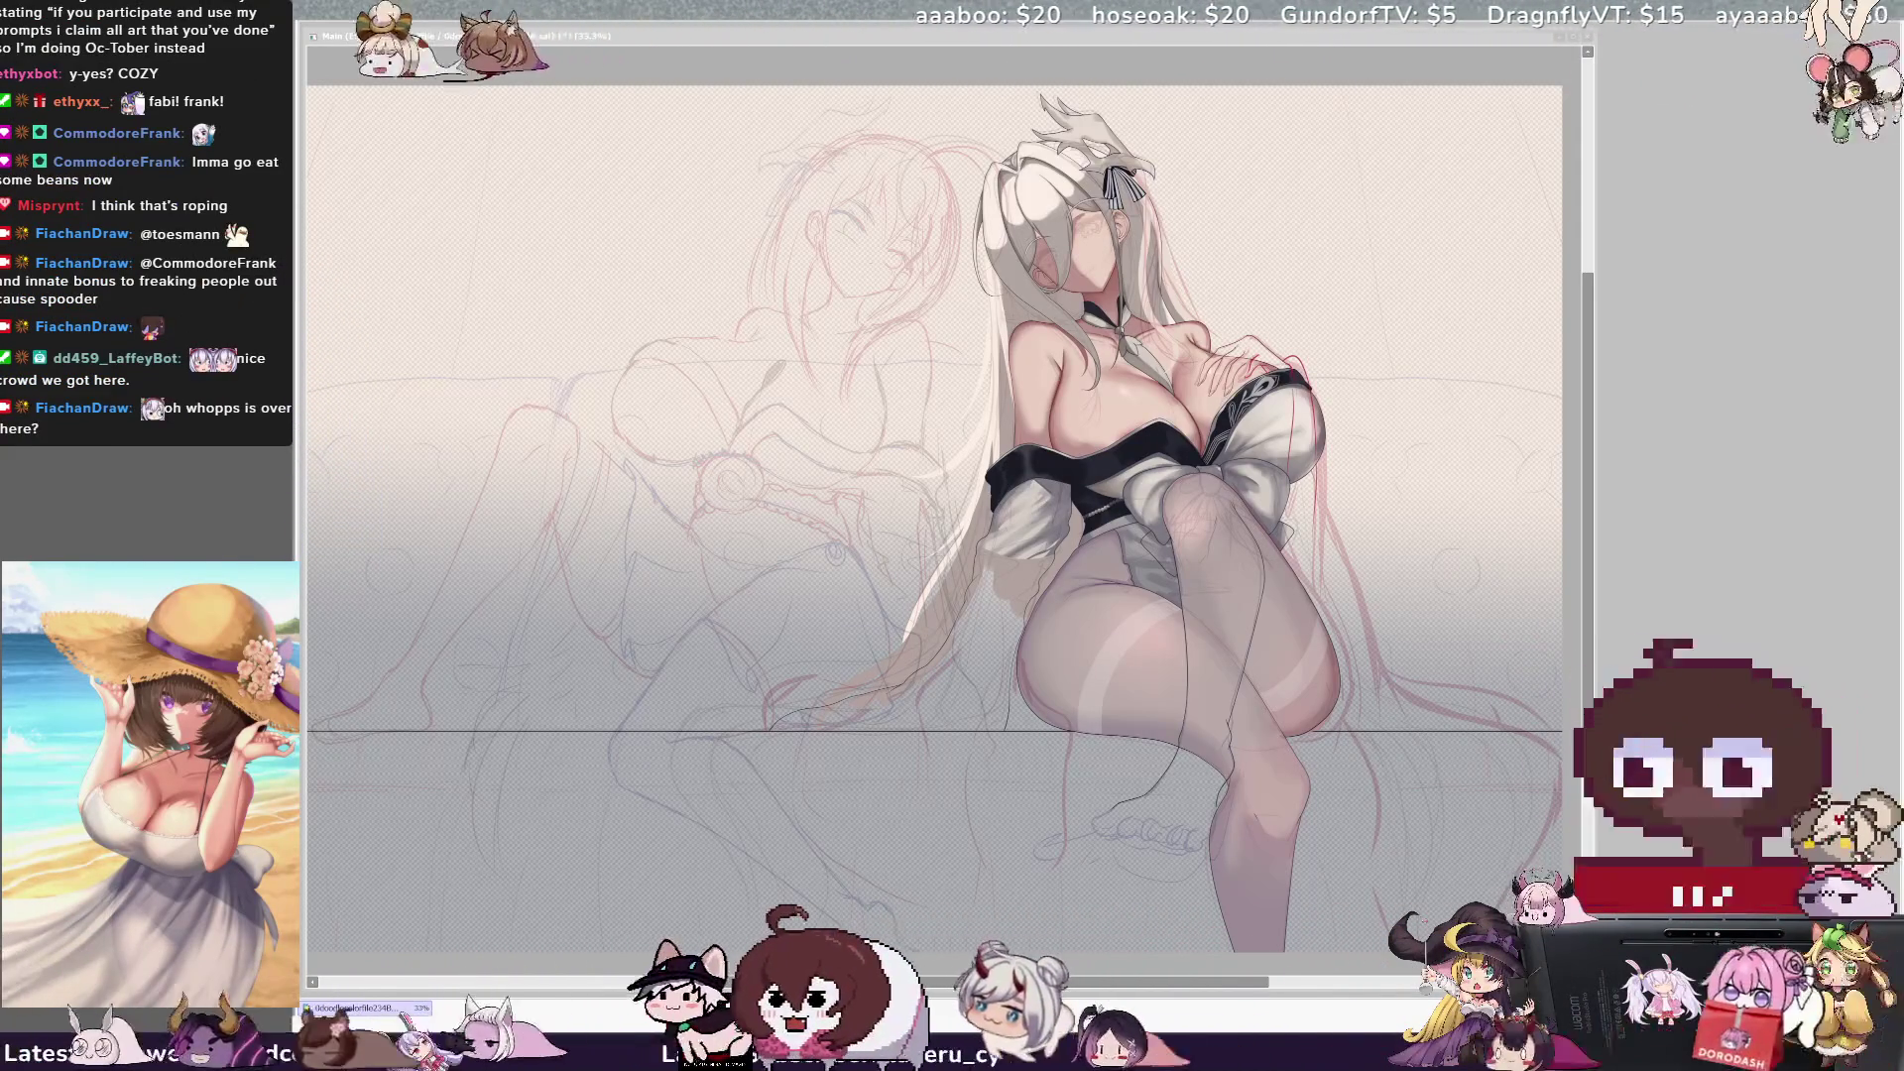
scroll(934, 522, "right", 1)
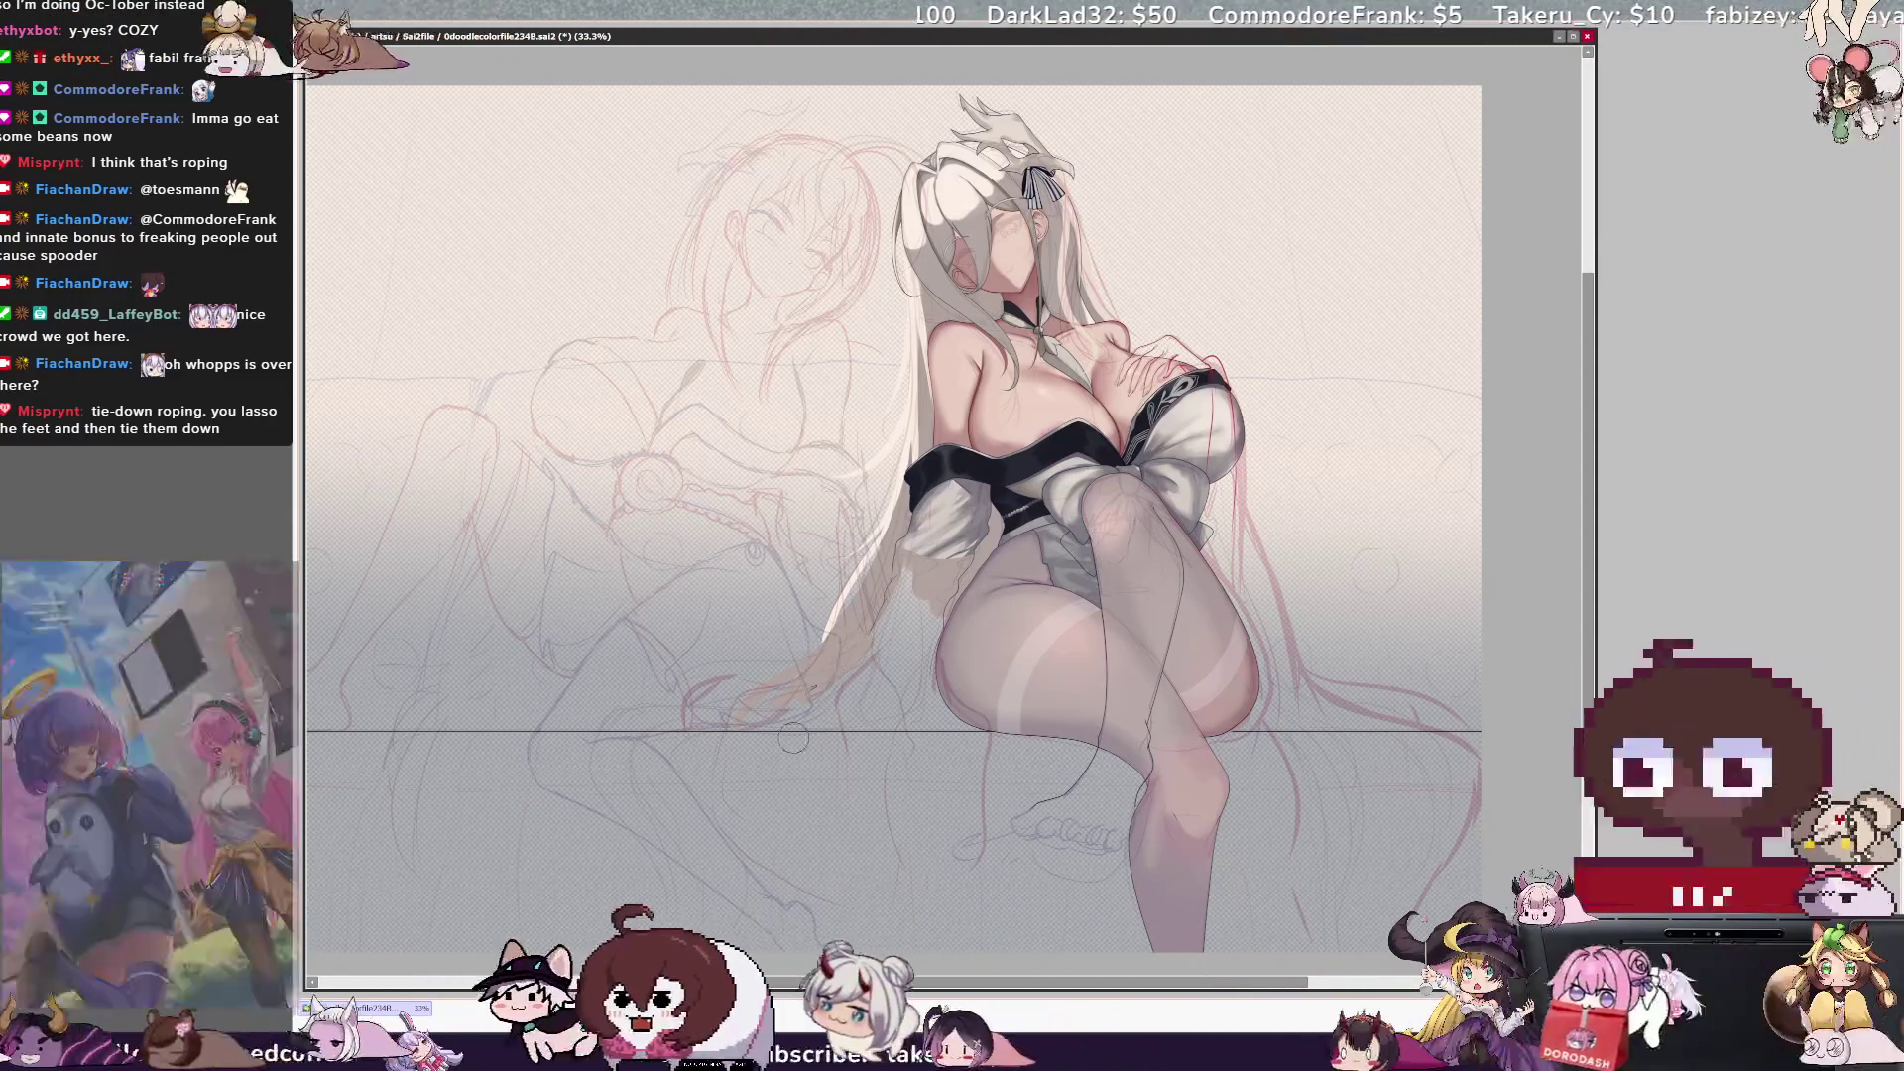
key("bracketright")
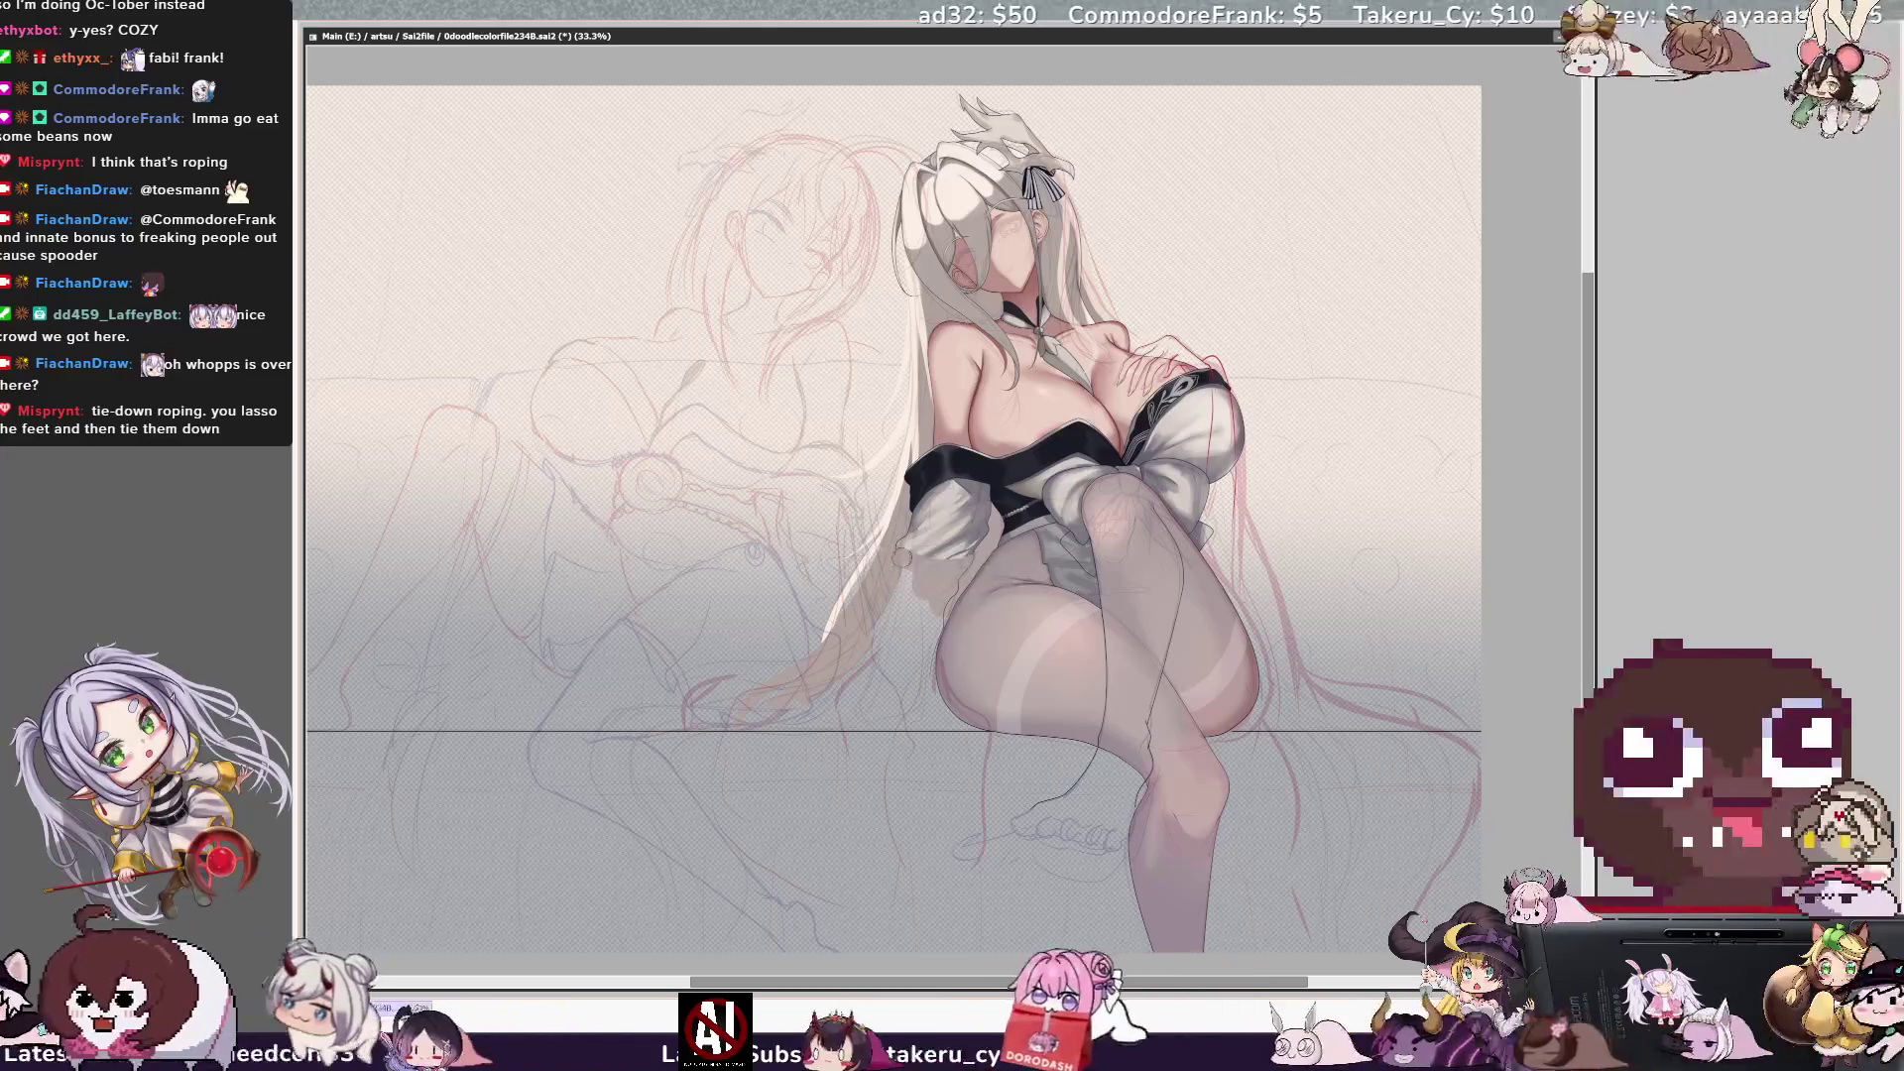
scroll(899, 473, "up", 3)
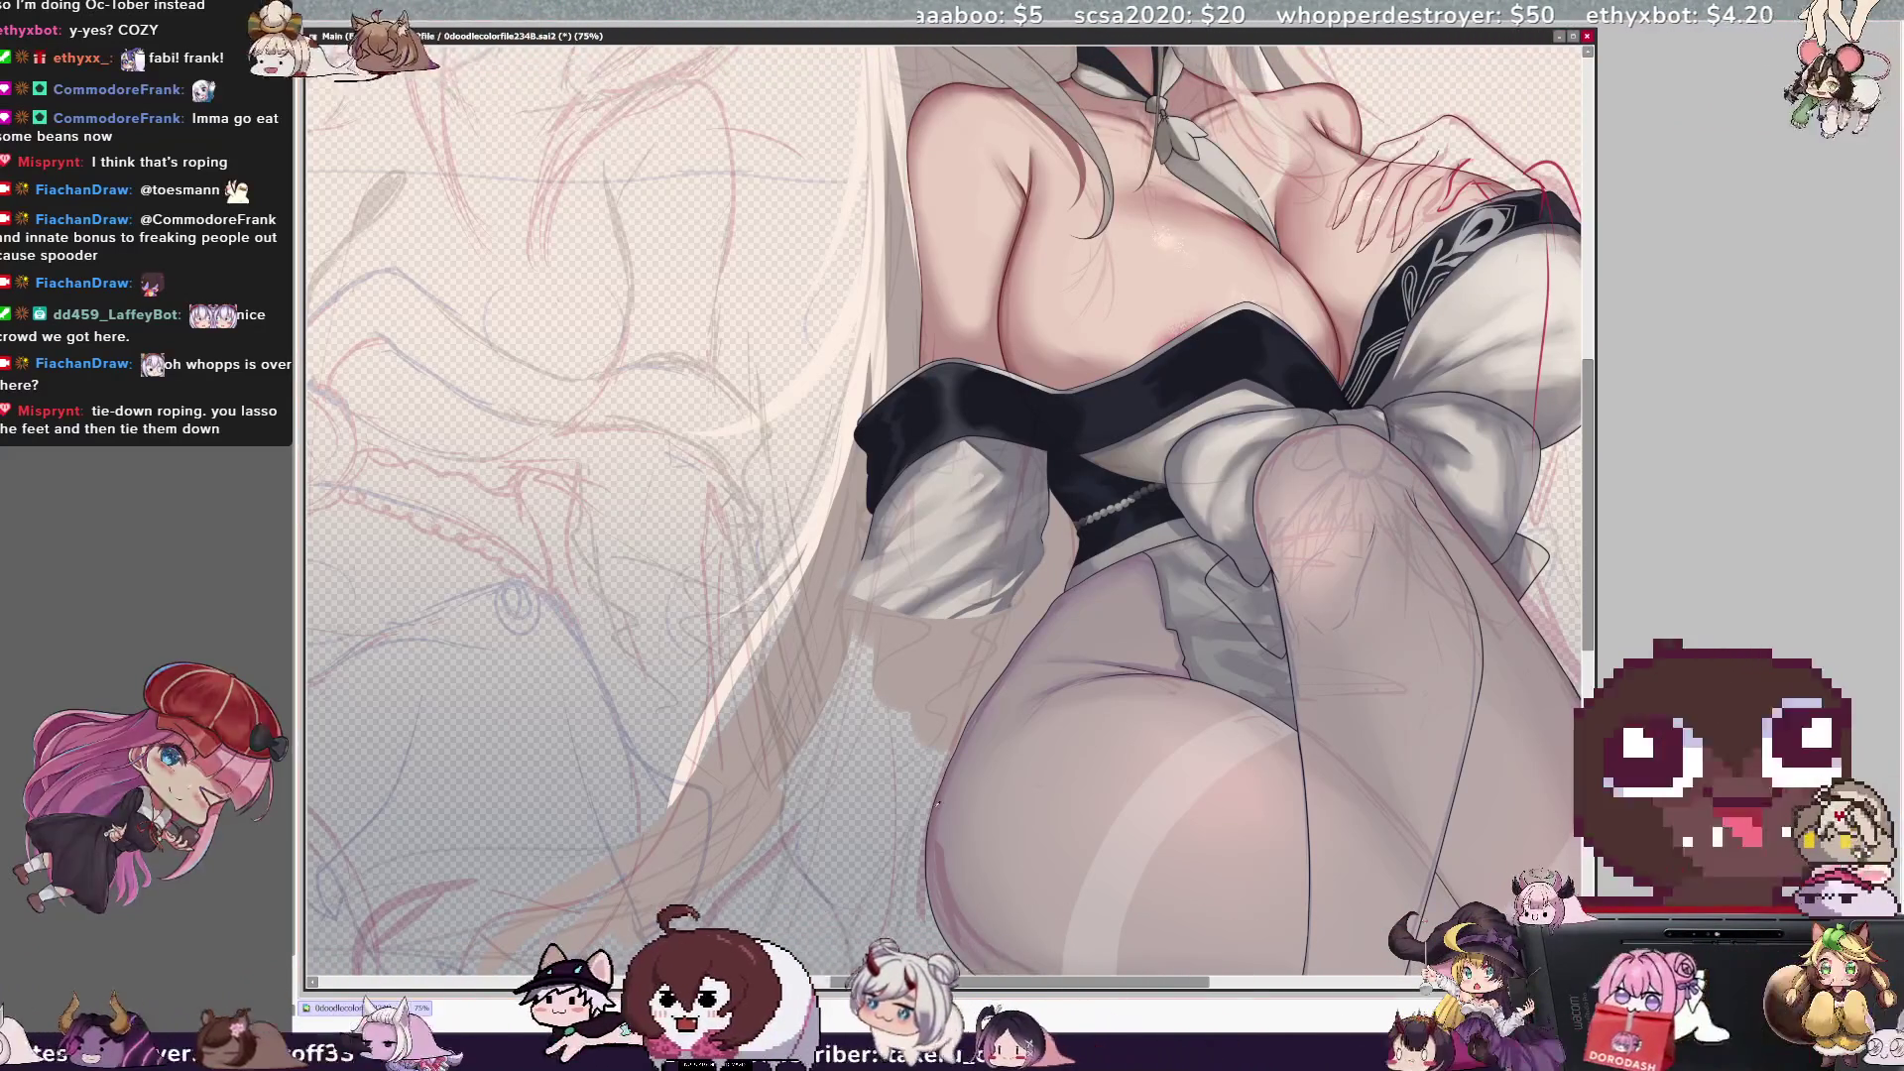
key("bracketright")
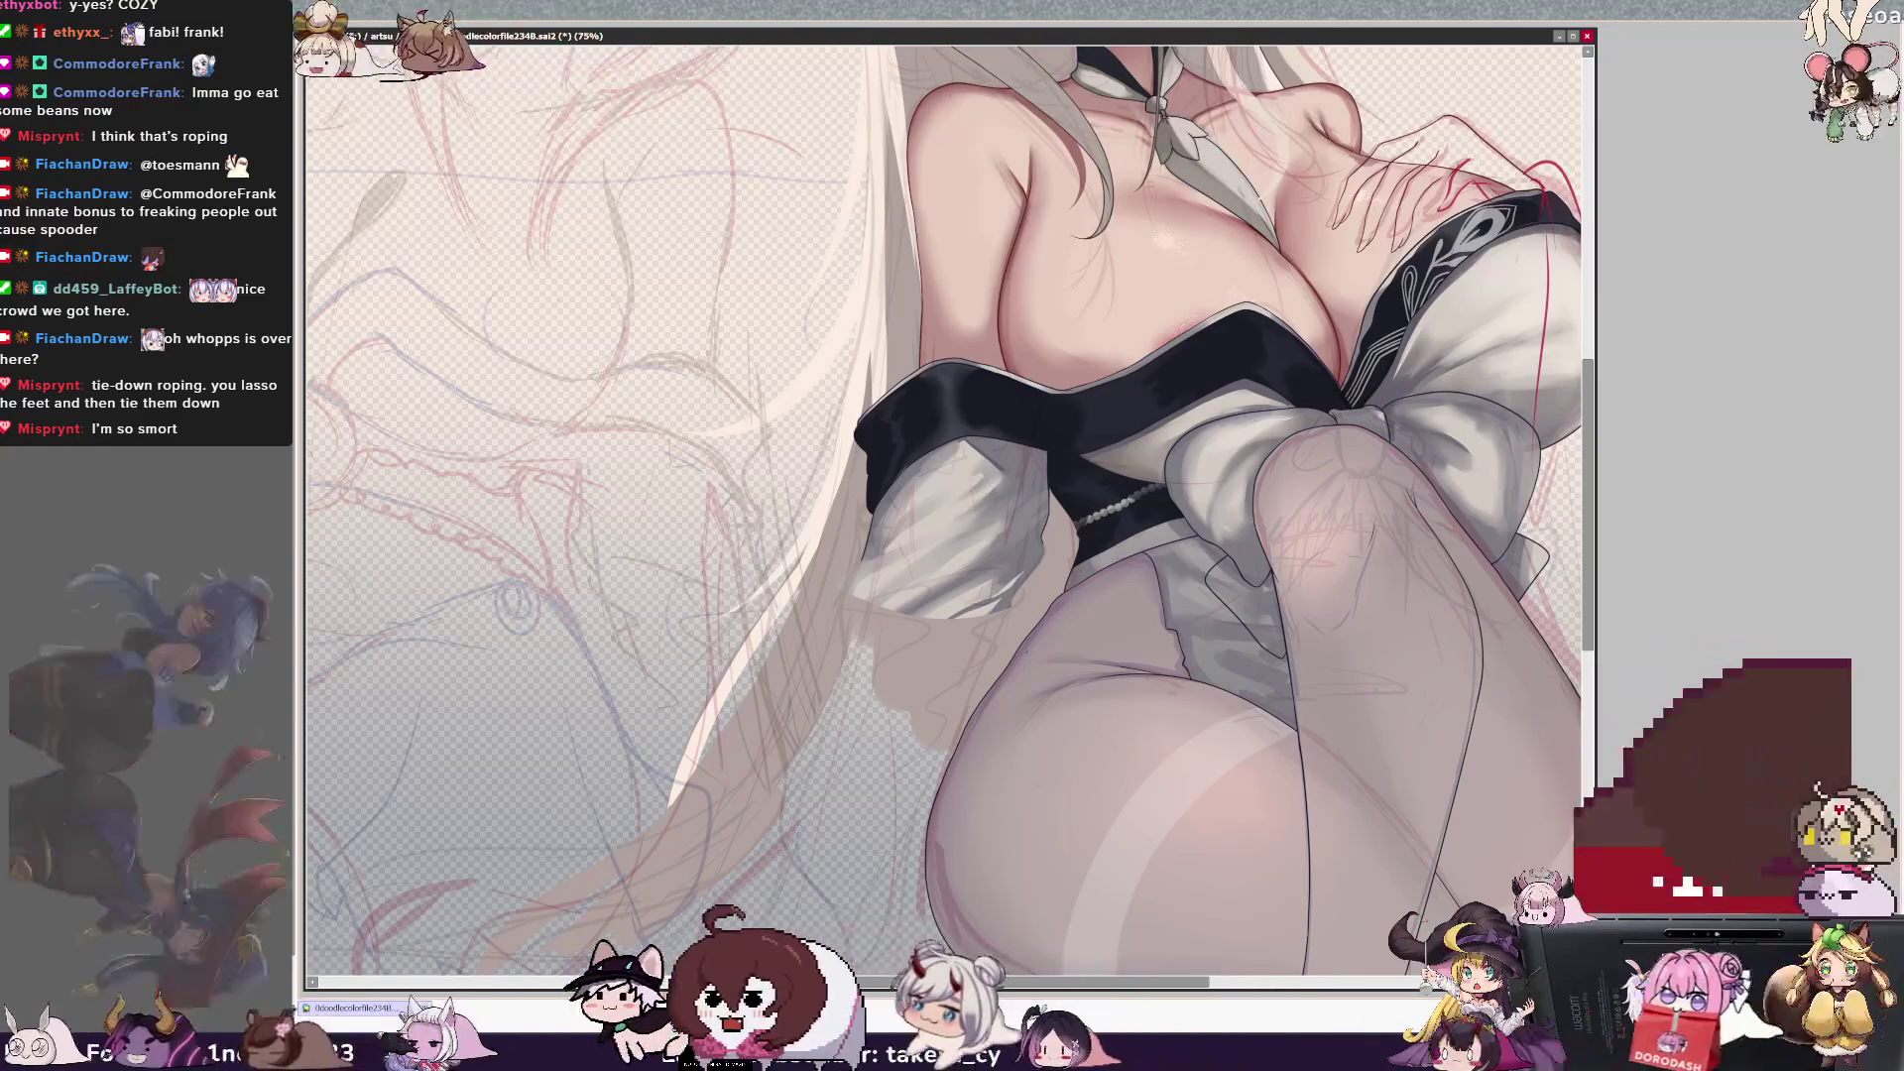
key("End")
key("End")
key("End")
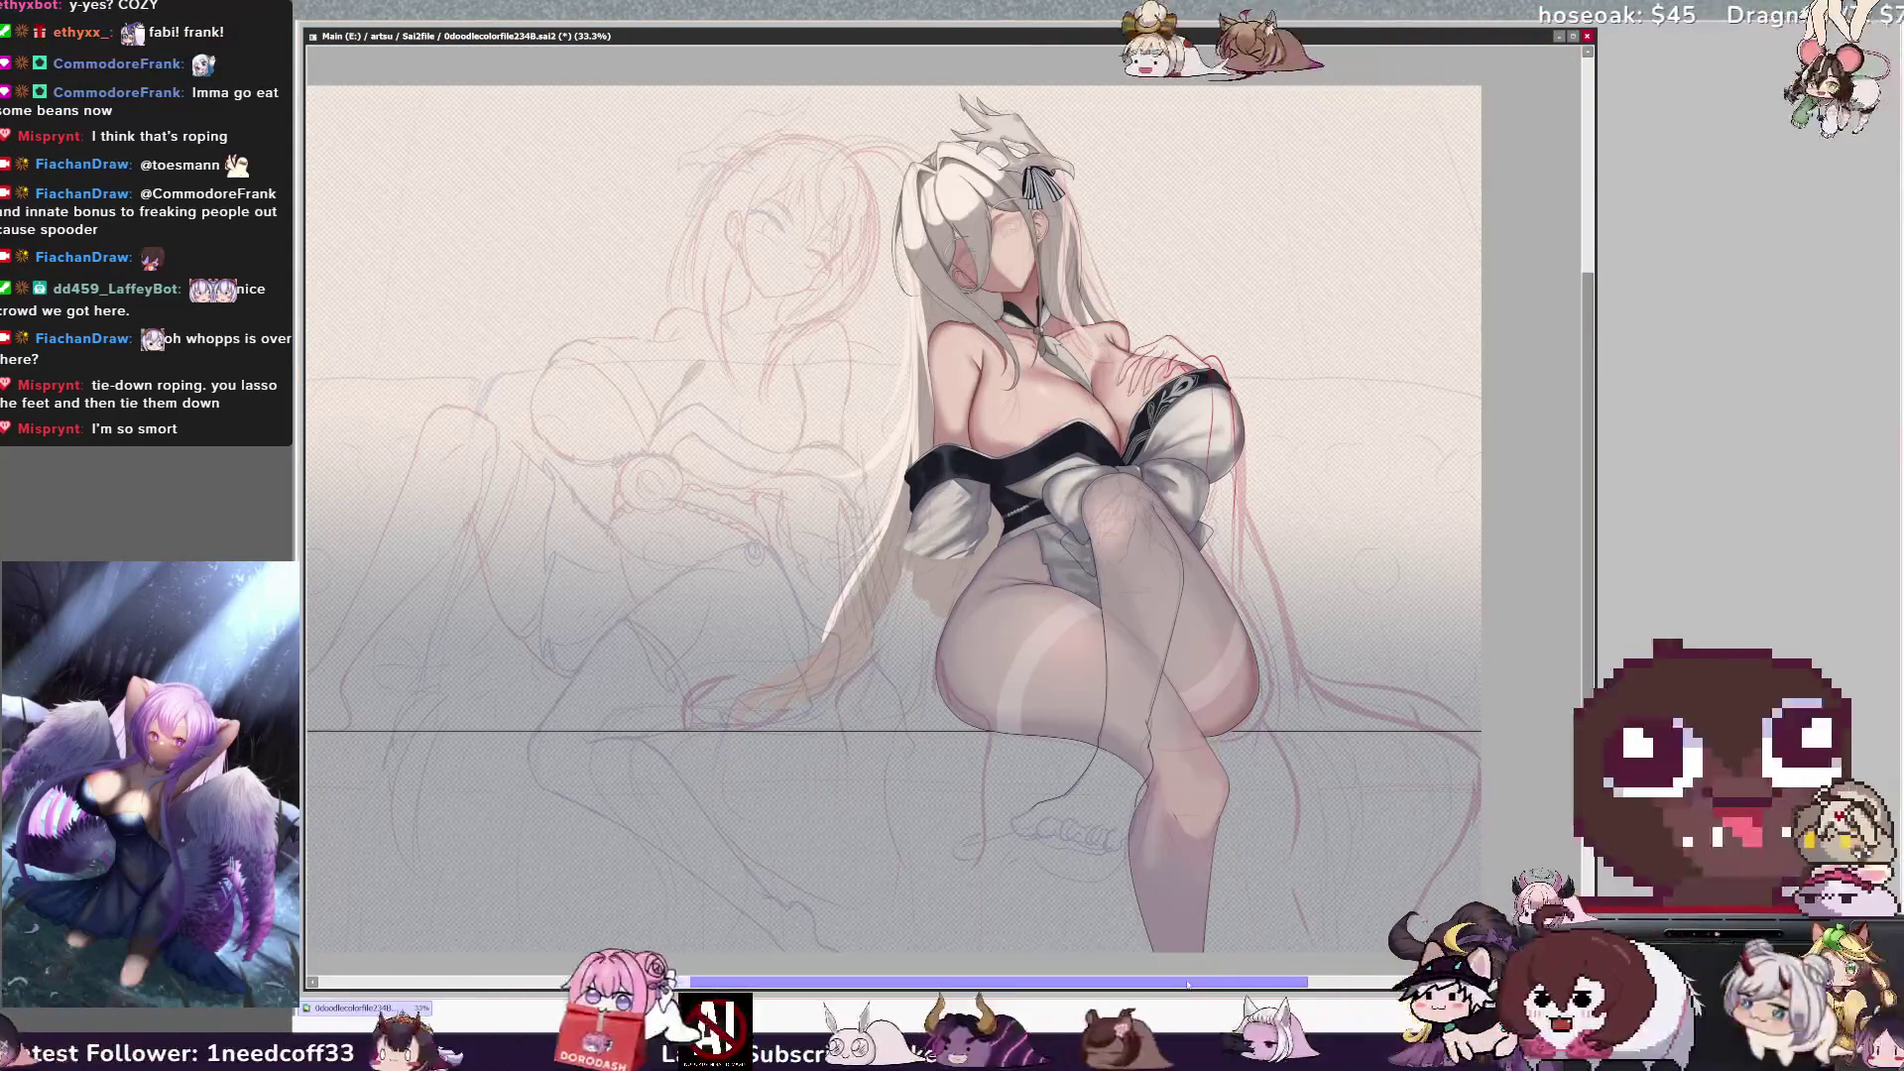
scroll(935, 521, "left", 3)
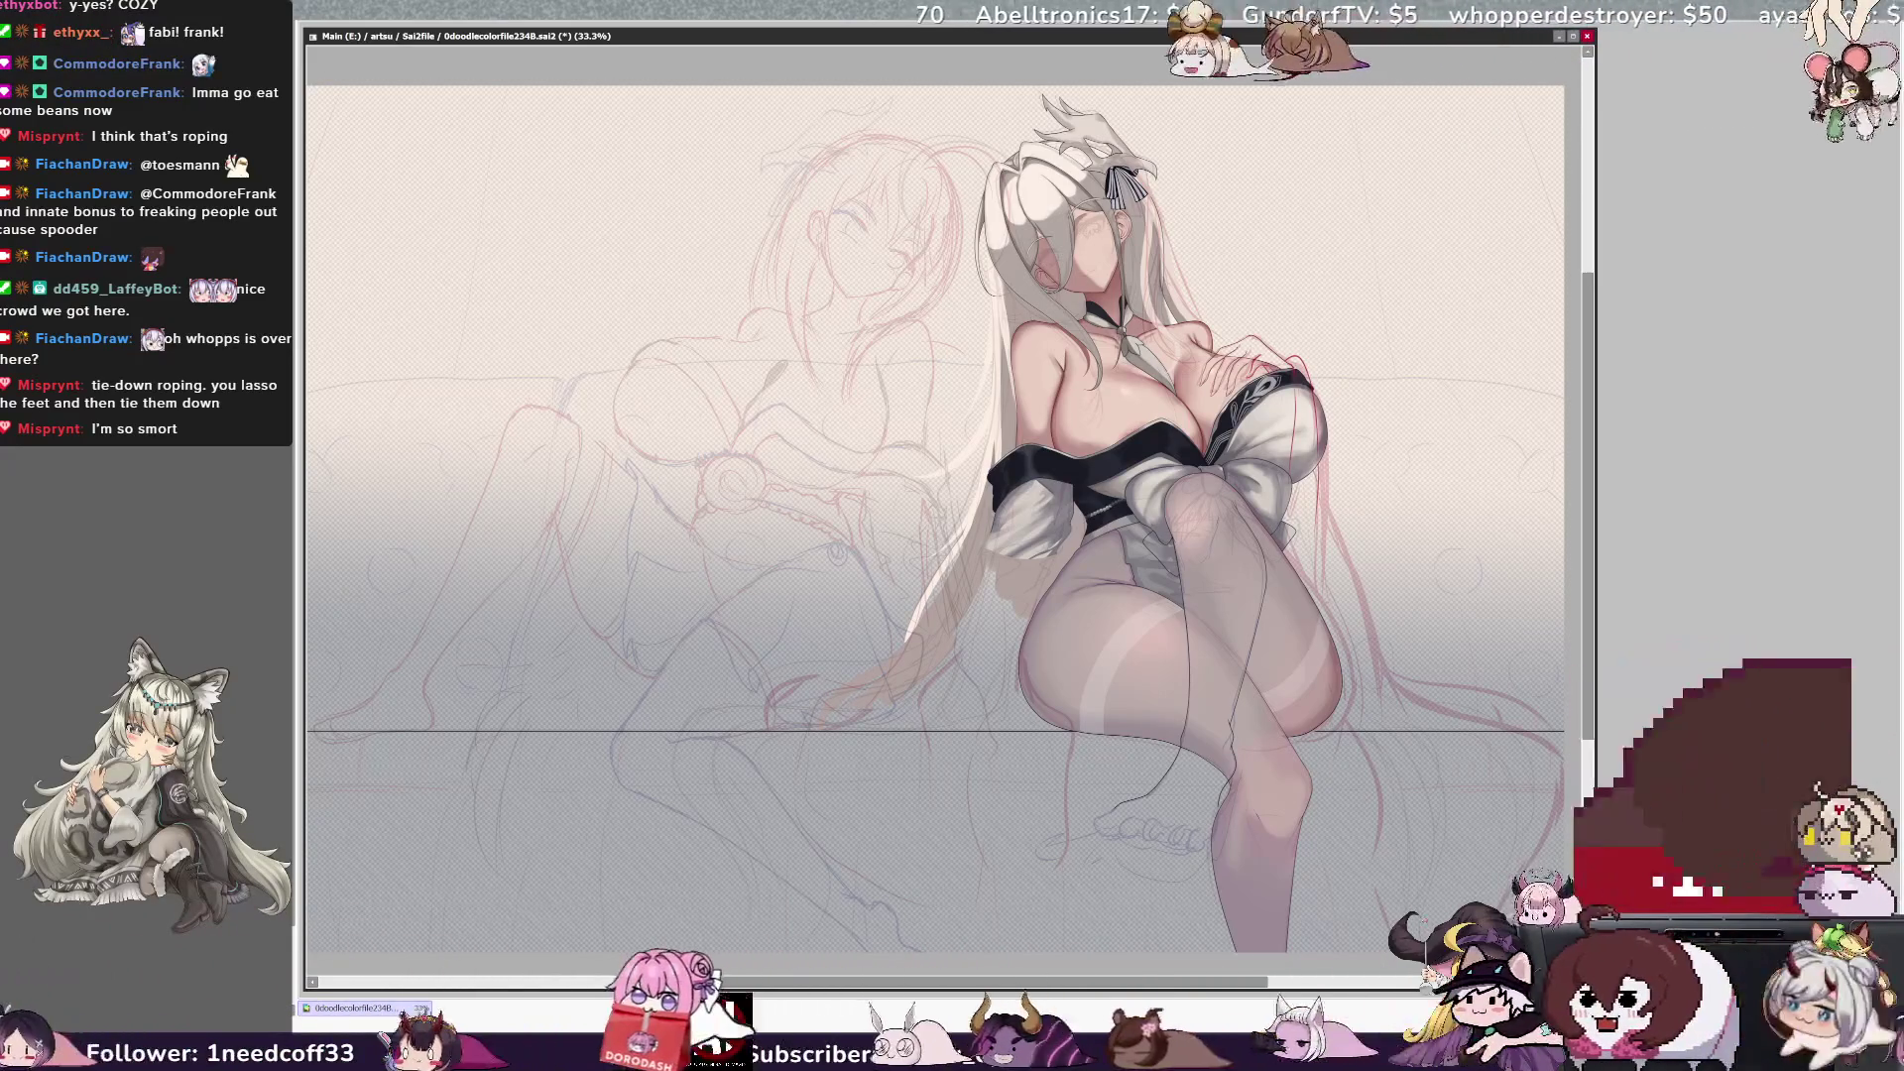
Rotate the background sketch, nudge it down slightly and confirm the transform.
left_click_drag(776, 529, 1185, 583)
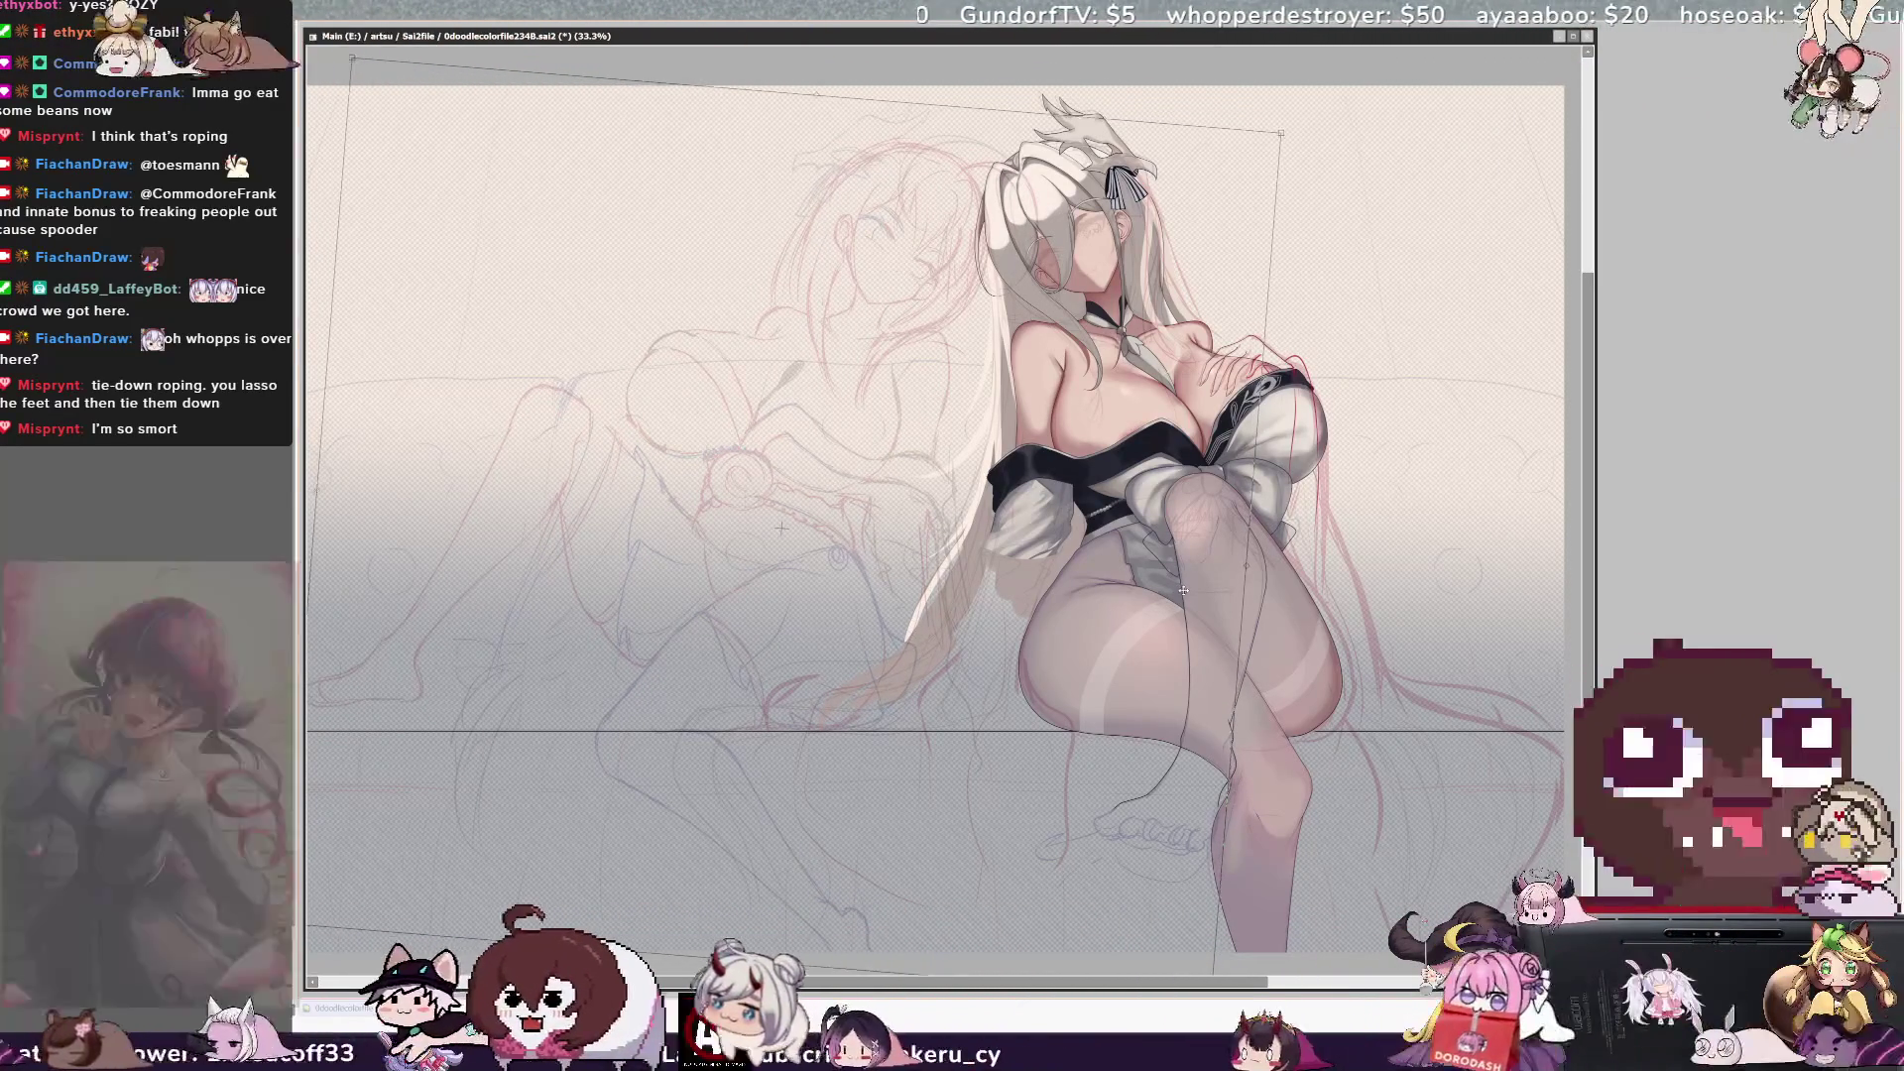
left_click_drag(1186, 584, 1191, 582)
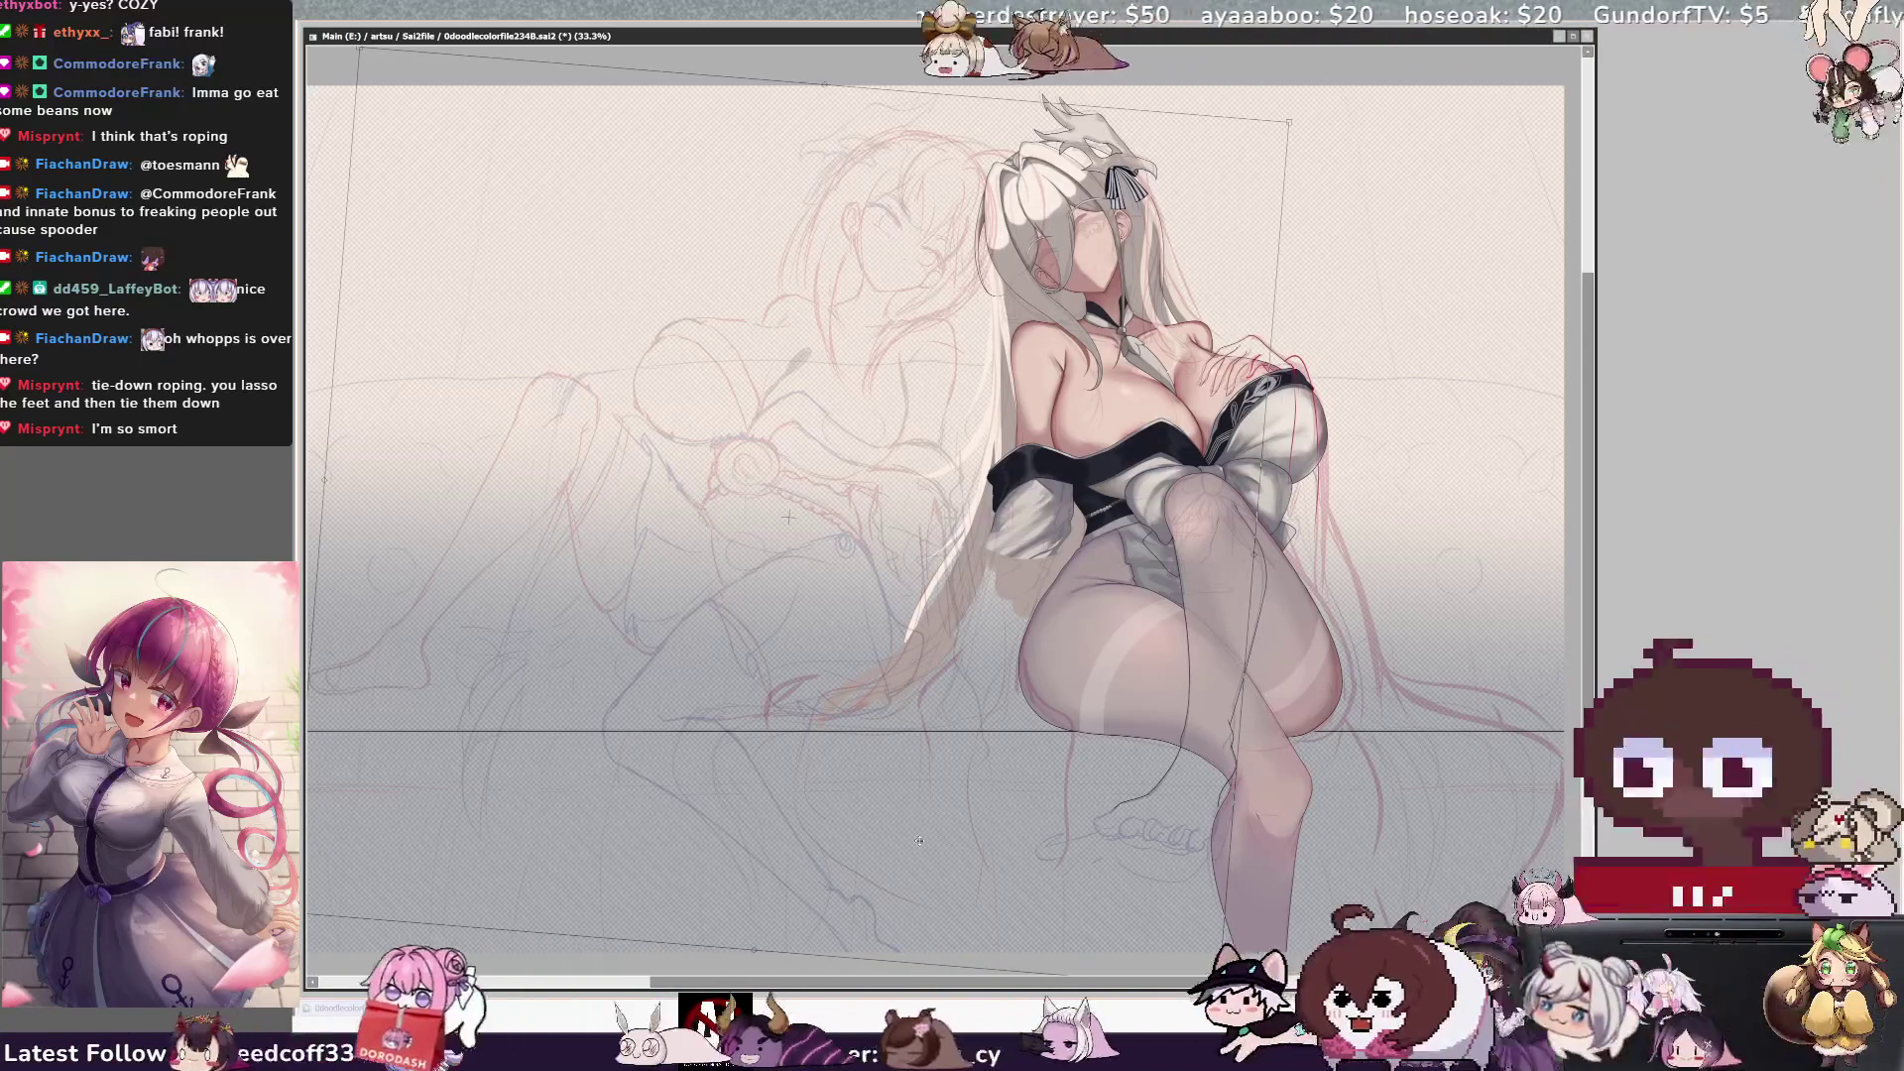
left_click_drag(920, 842, 949, 711)
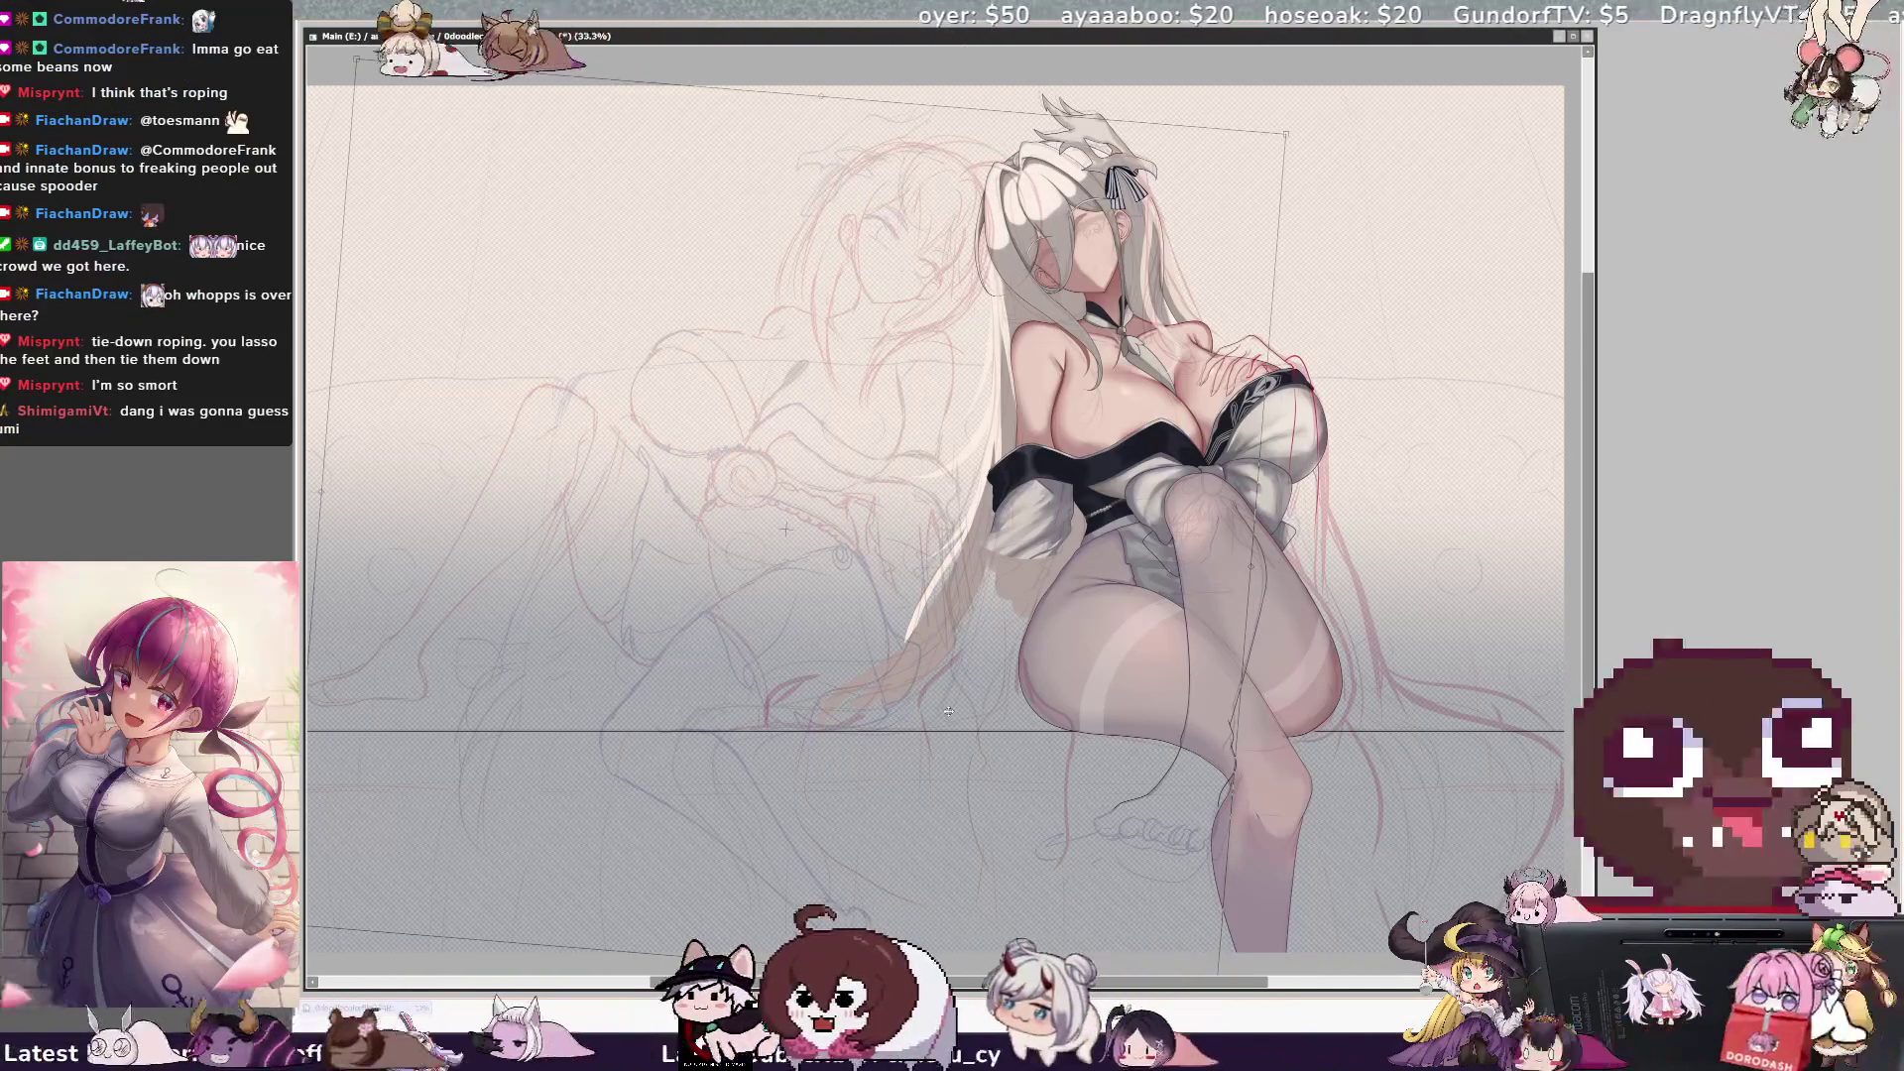
key("Return")
Nudge the faint sketch a little right, then back left, with the Move tool.
left_click_drag(845, 879, 881, 875)
left_click_drag(1101, 875, 1096, 877)
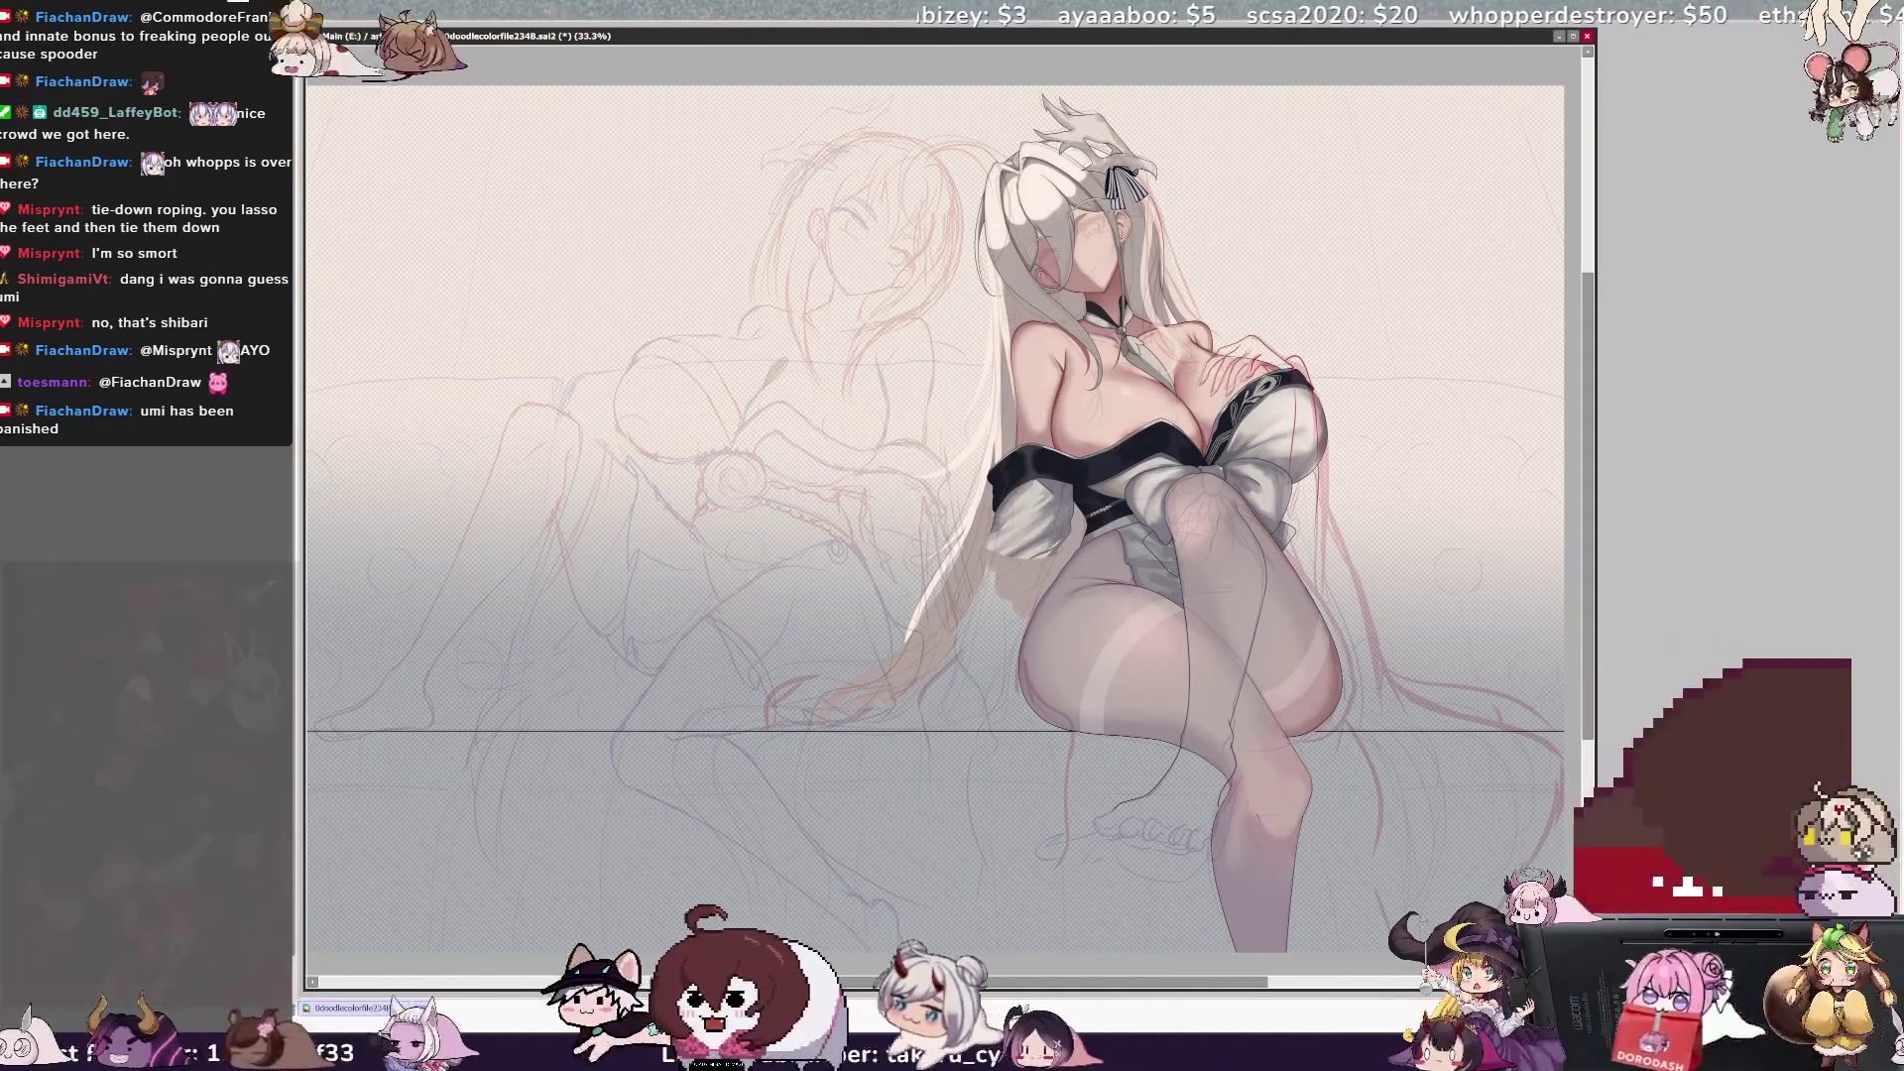
Zoom in on the girl's upper body to sketch the hand beside her shoulder.
key("ctrl+plus")
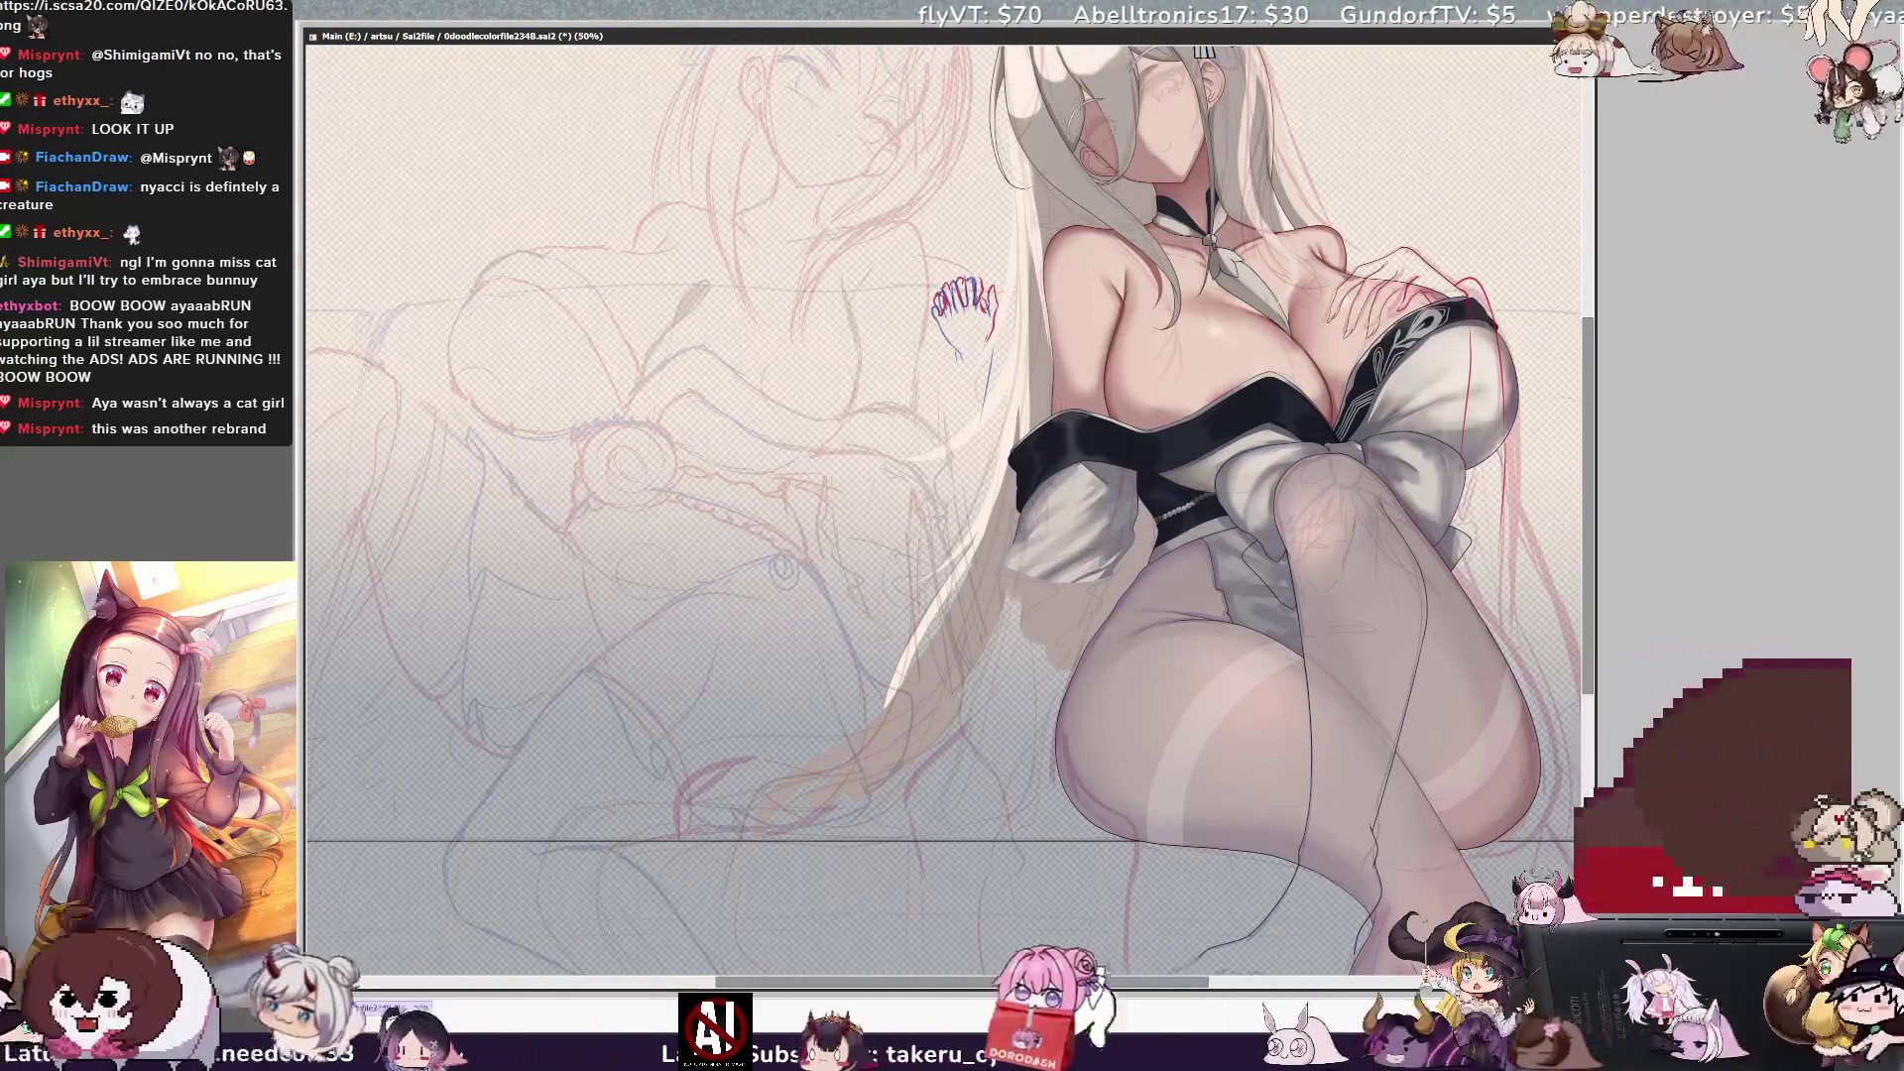
Transform the hand sketch to widen and reposition it, then zoom out to the whole figure.
key("ctrl+t")
key("Return")
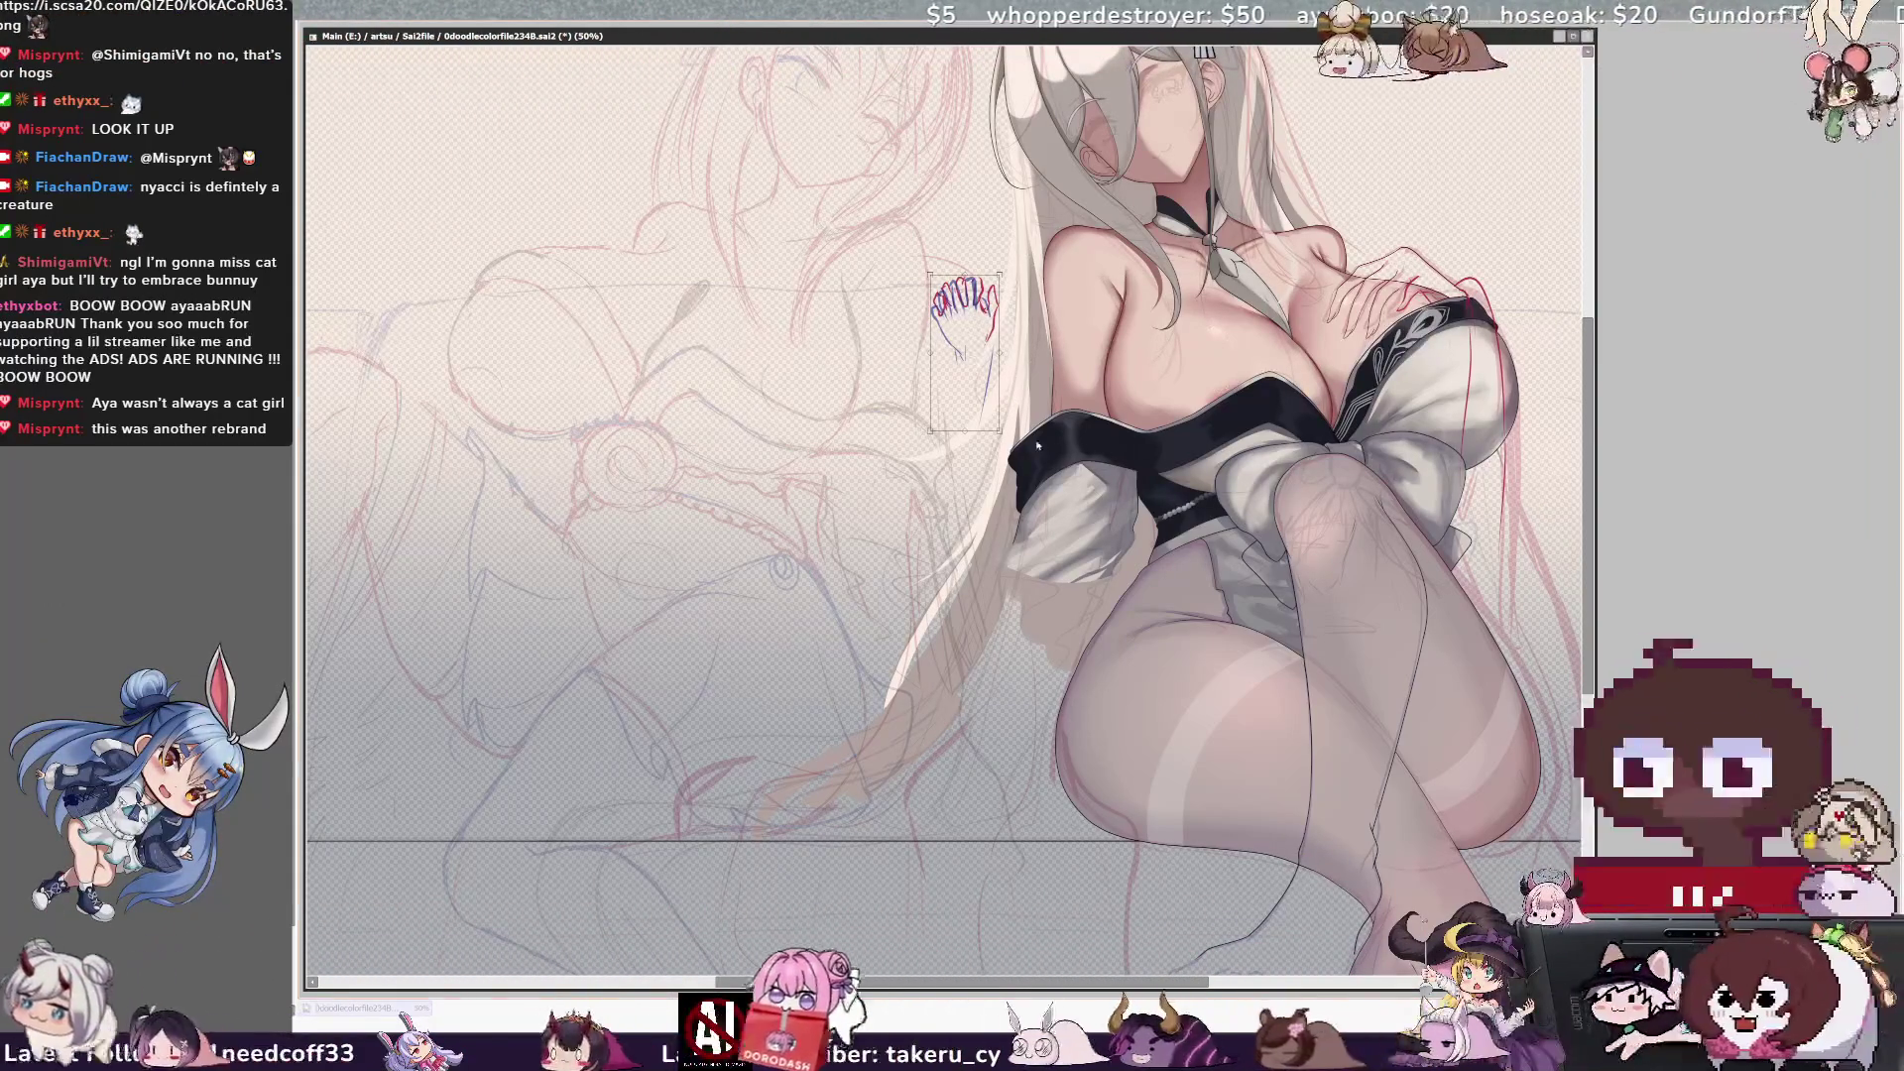
left_click_drag(998, 278, 1014, 266)
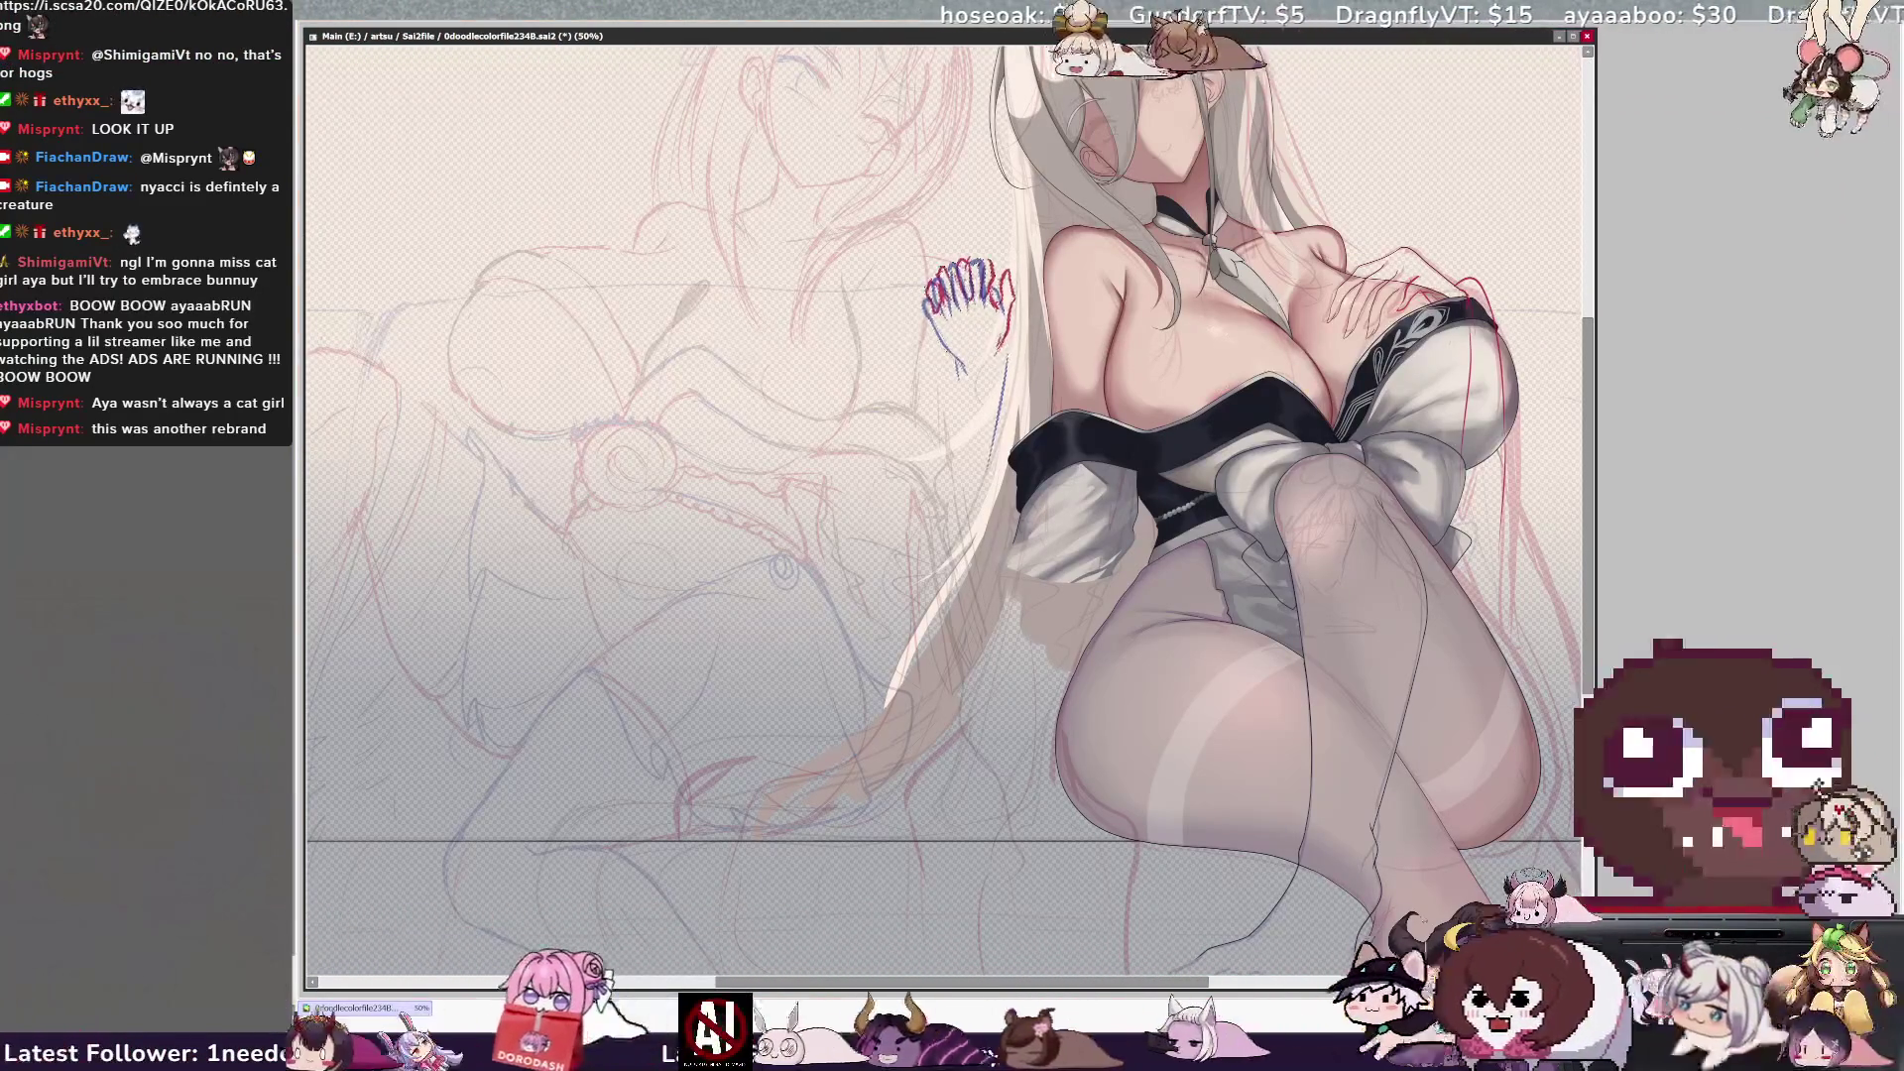
key("minus")
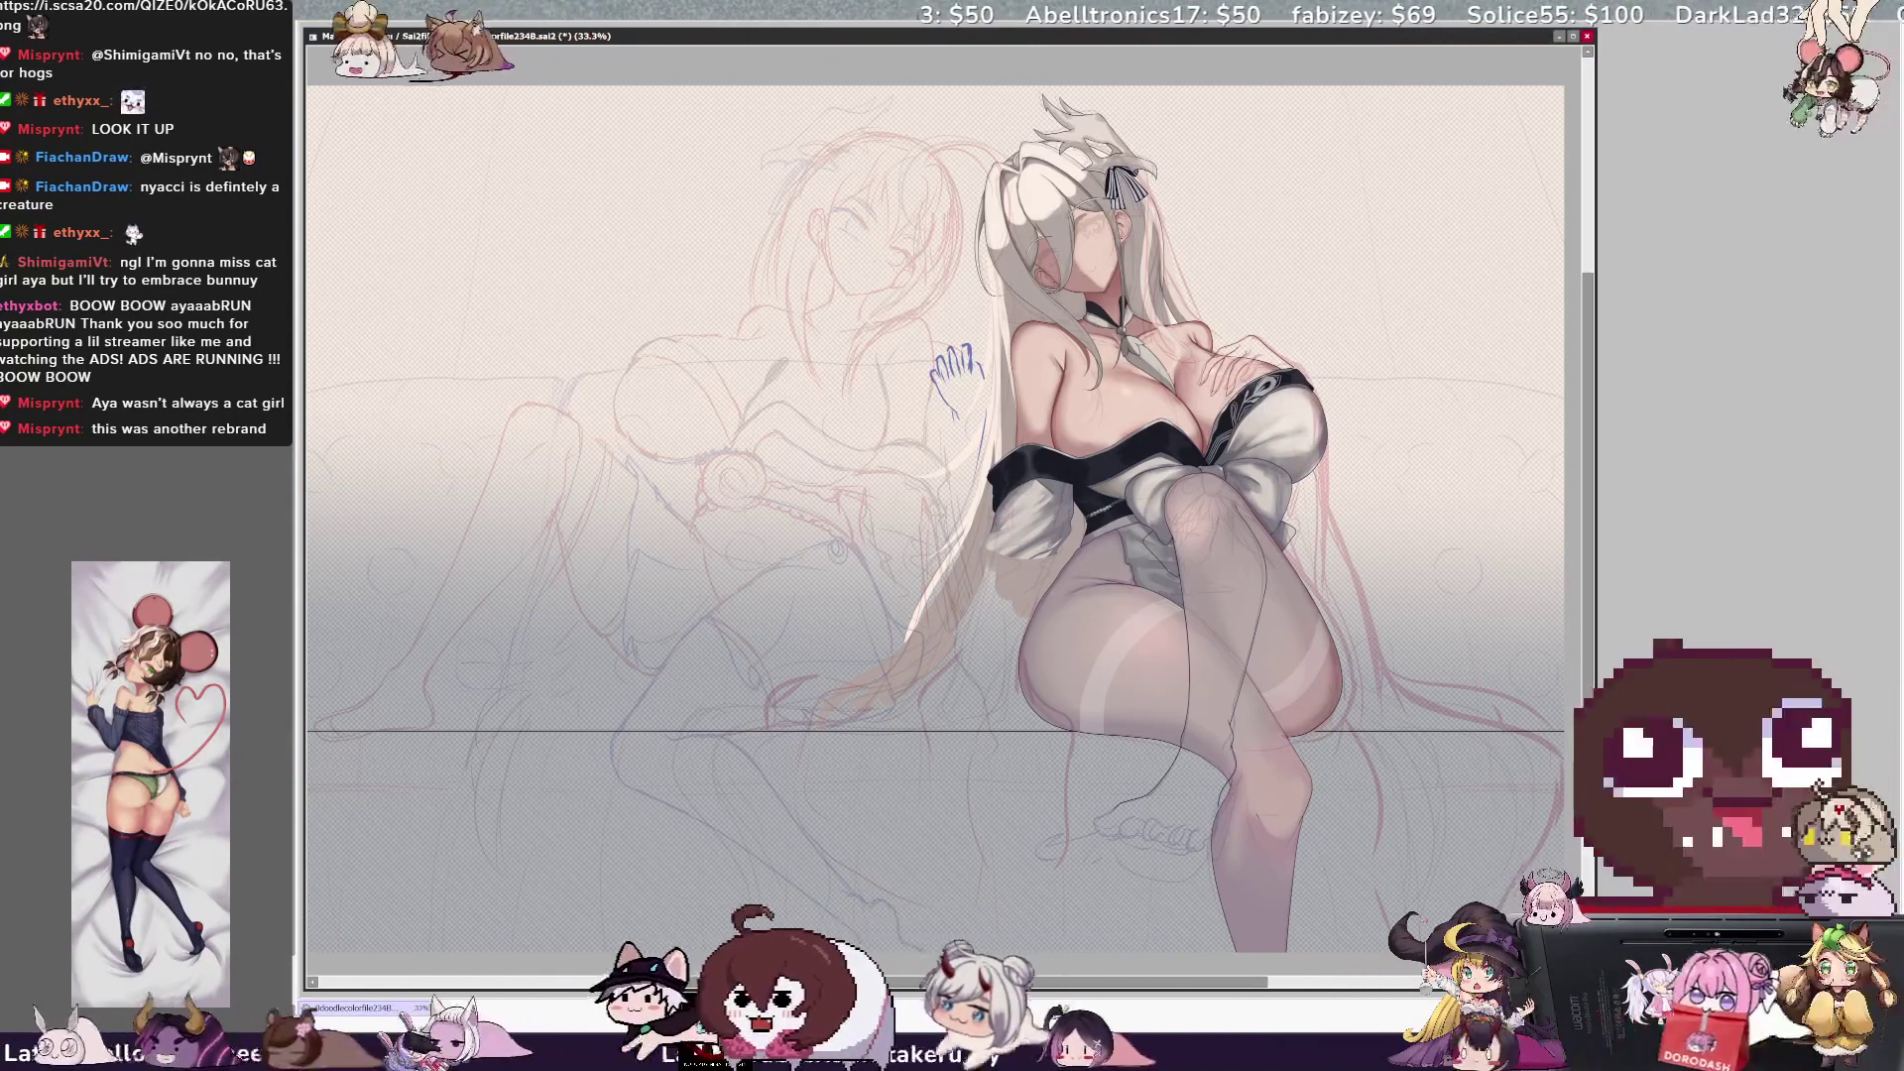
Mirror the canvas view to check the drawing's proportions with fresh eyes.
key("h")
scroll(949, 513, "up", 1)
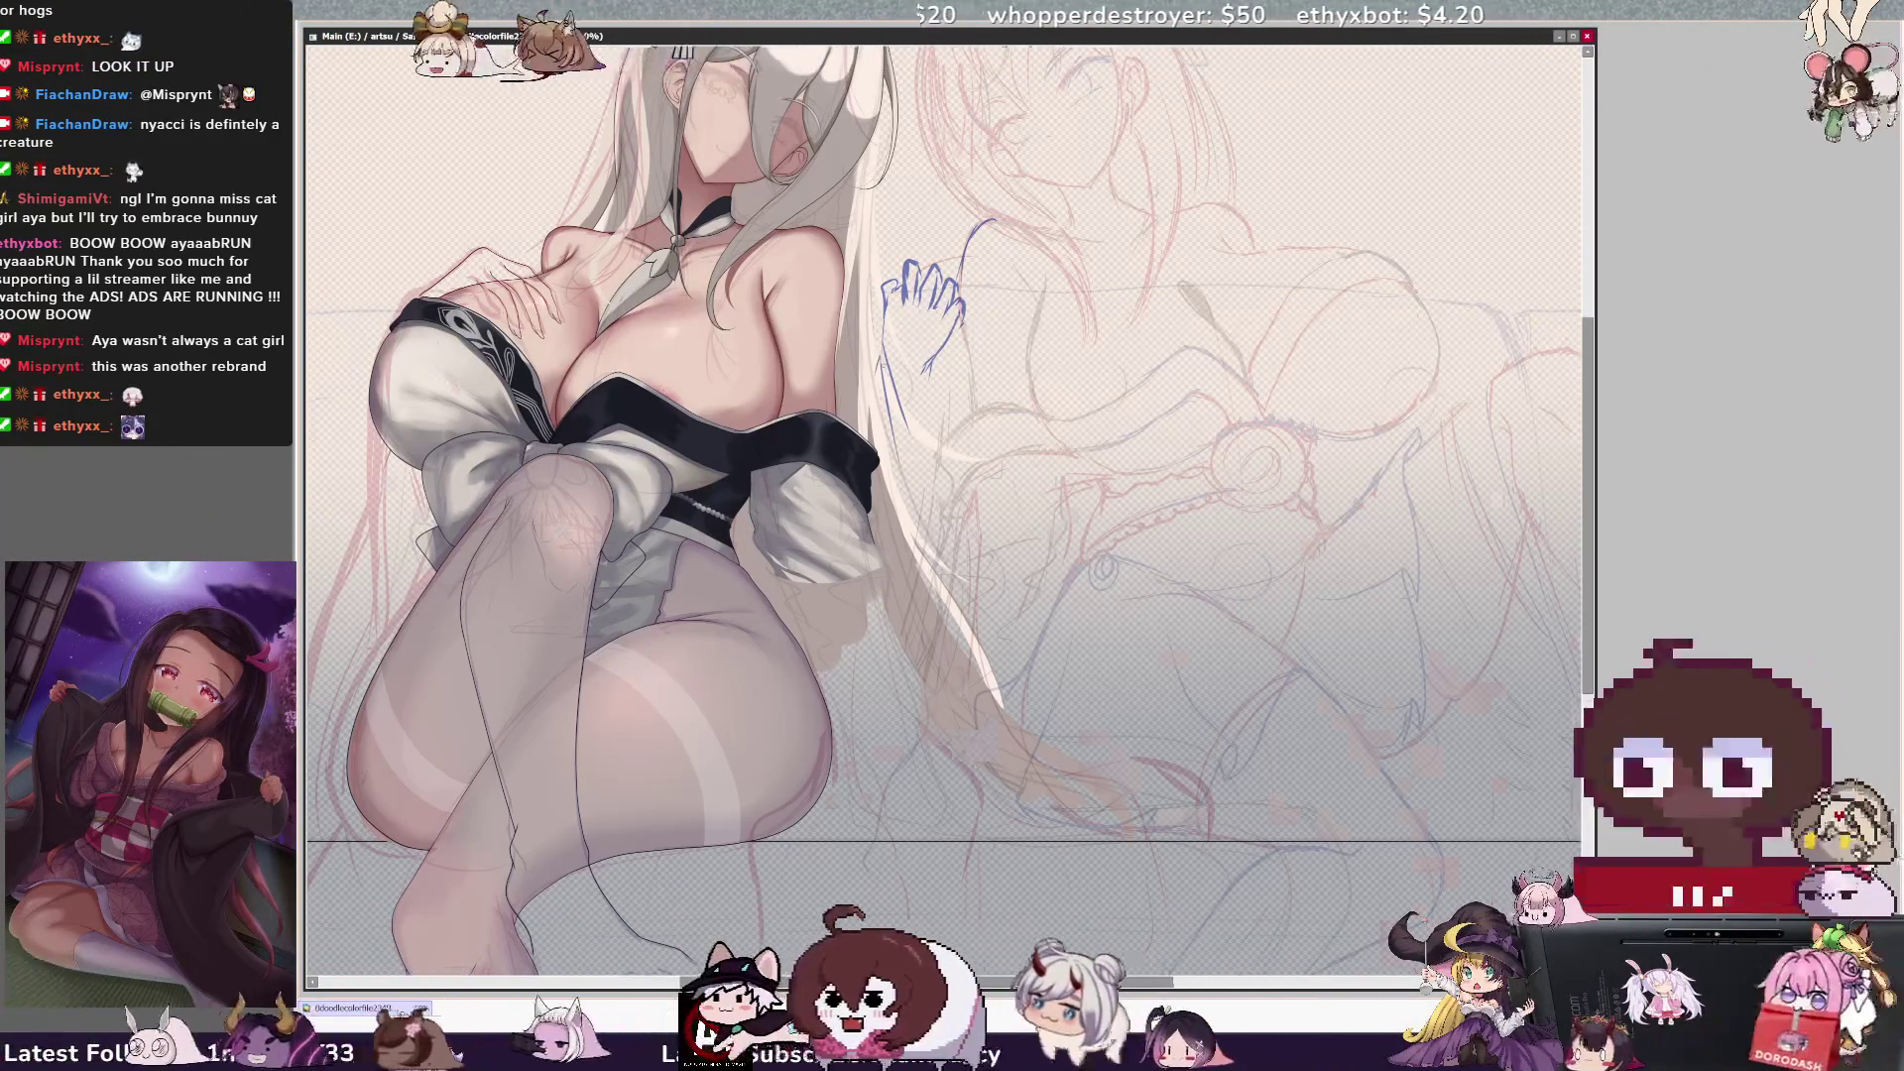
key("Insert")
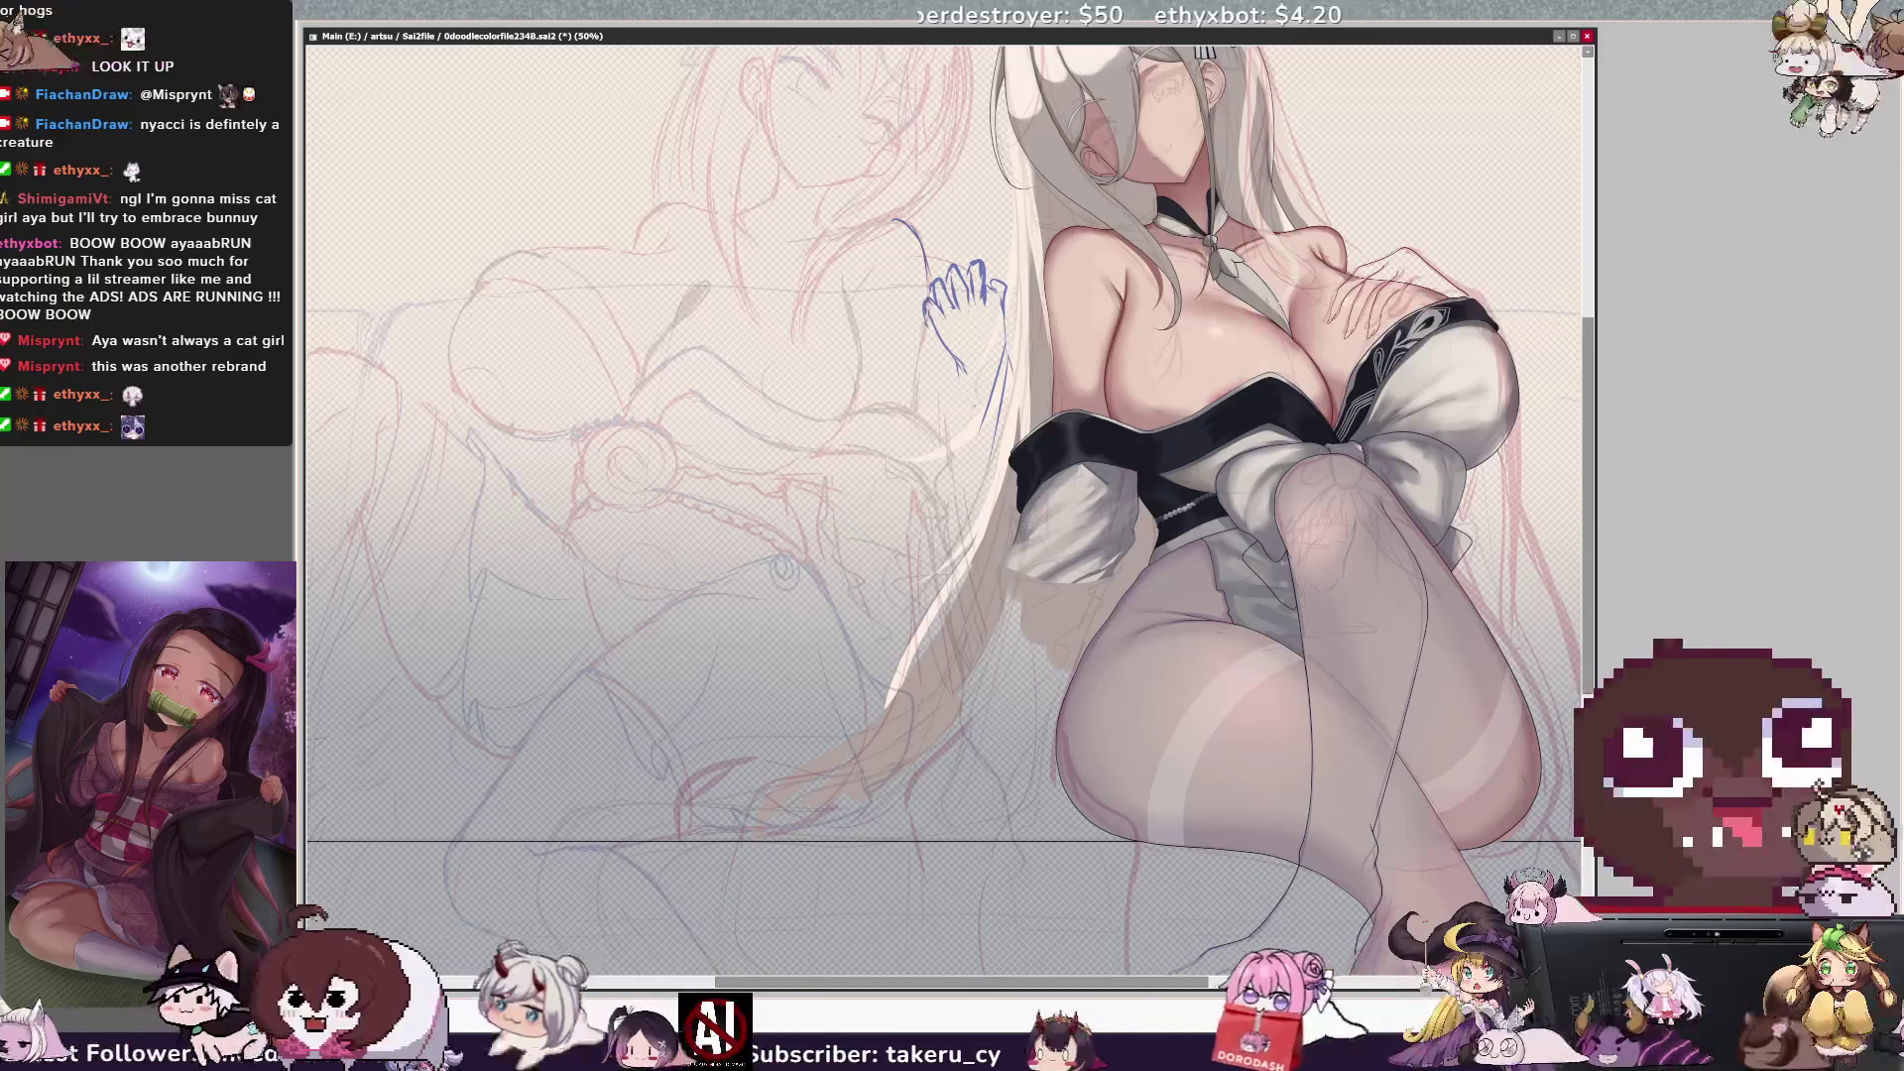
In the mirrored view draw a blue guide line below the hand sketch, then restore the normal view.
key("Insert")
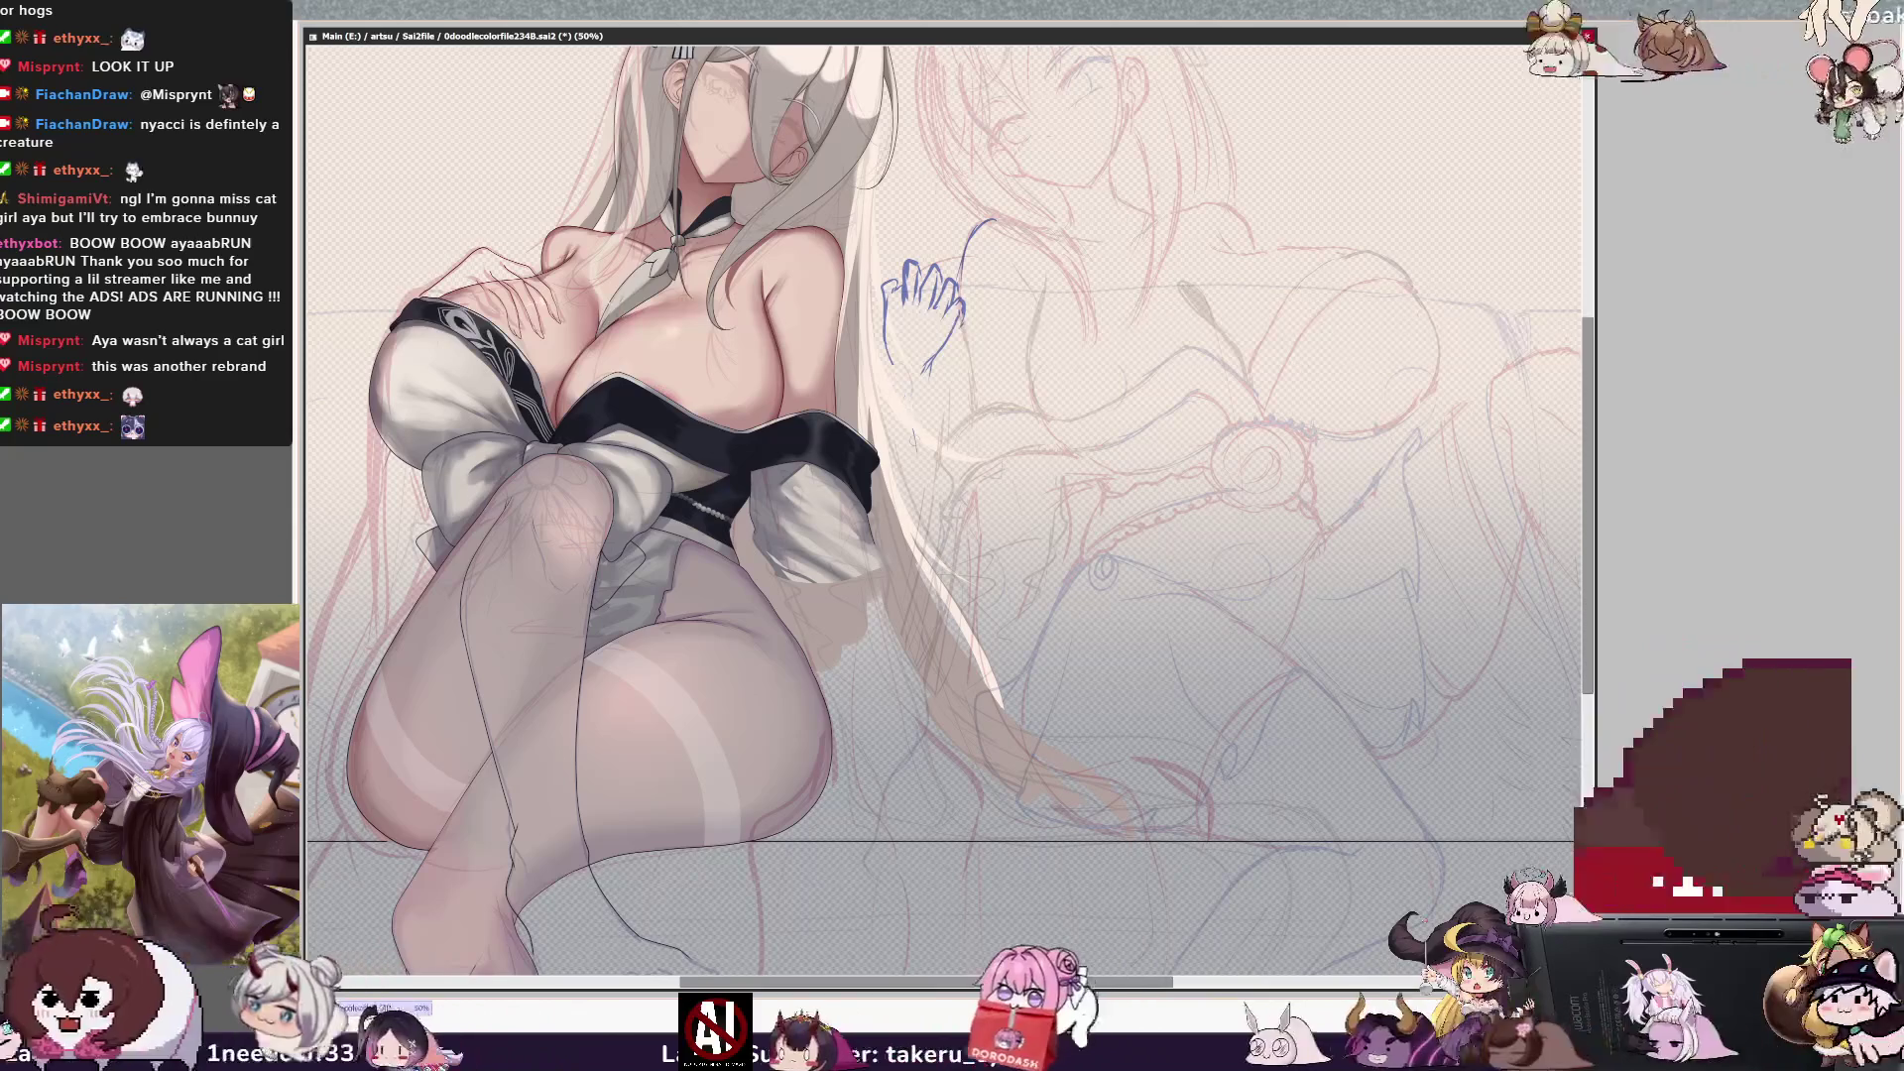
left_click_drag(903, 379, 913, 491)
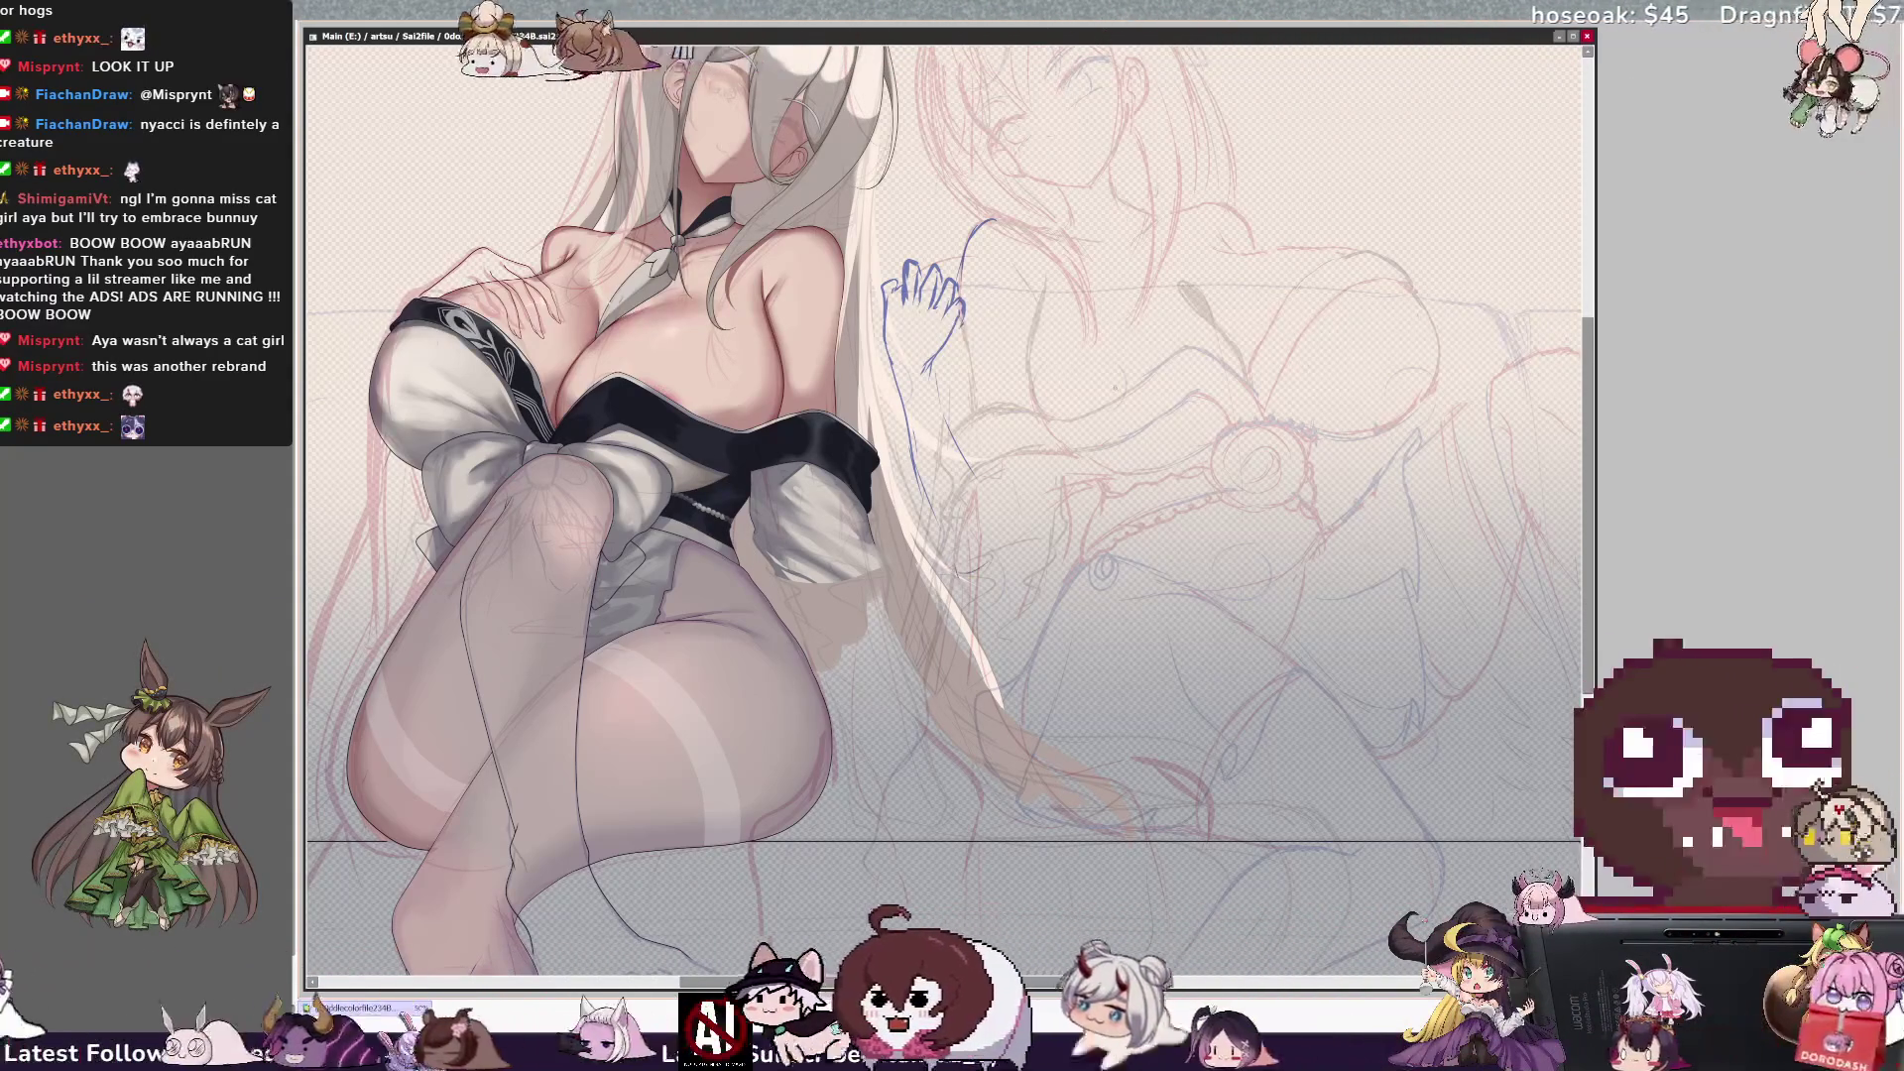
key("Page_Down")
key("h")
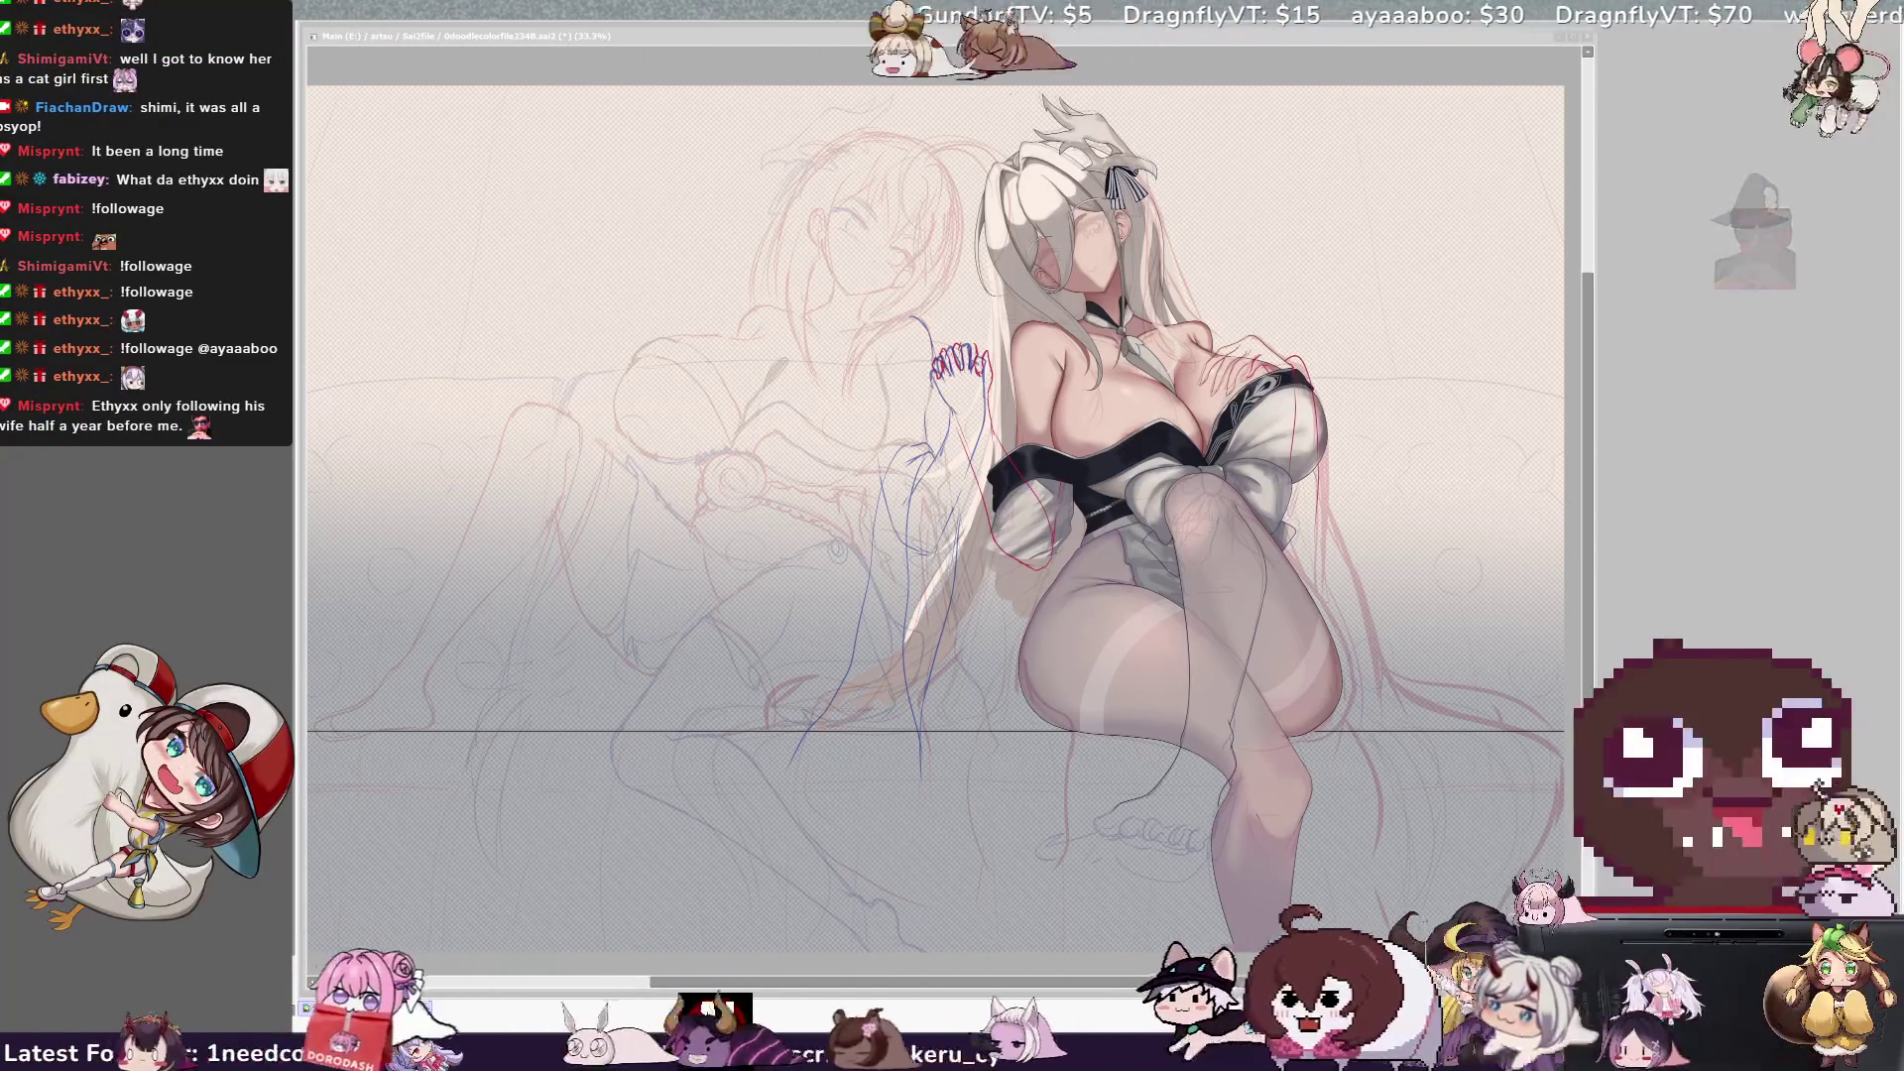
scroll(1094, 423, "up", 1)
left_click_drag(1093, 424, 1087, 420)
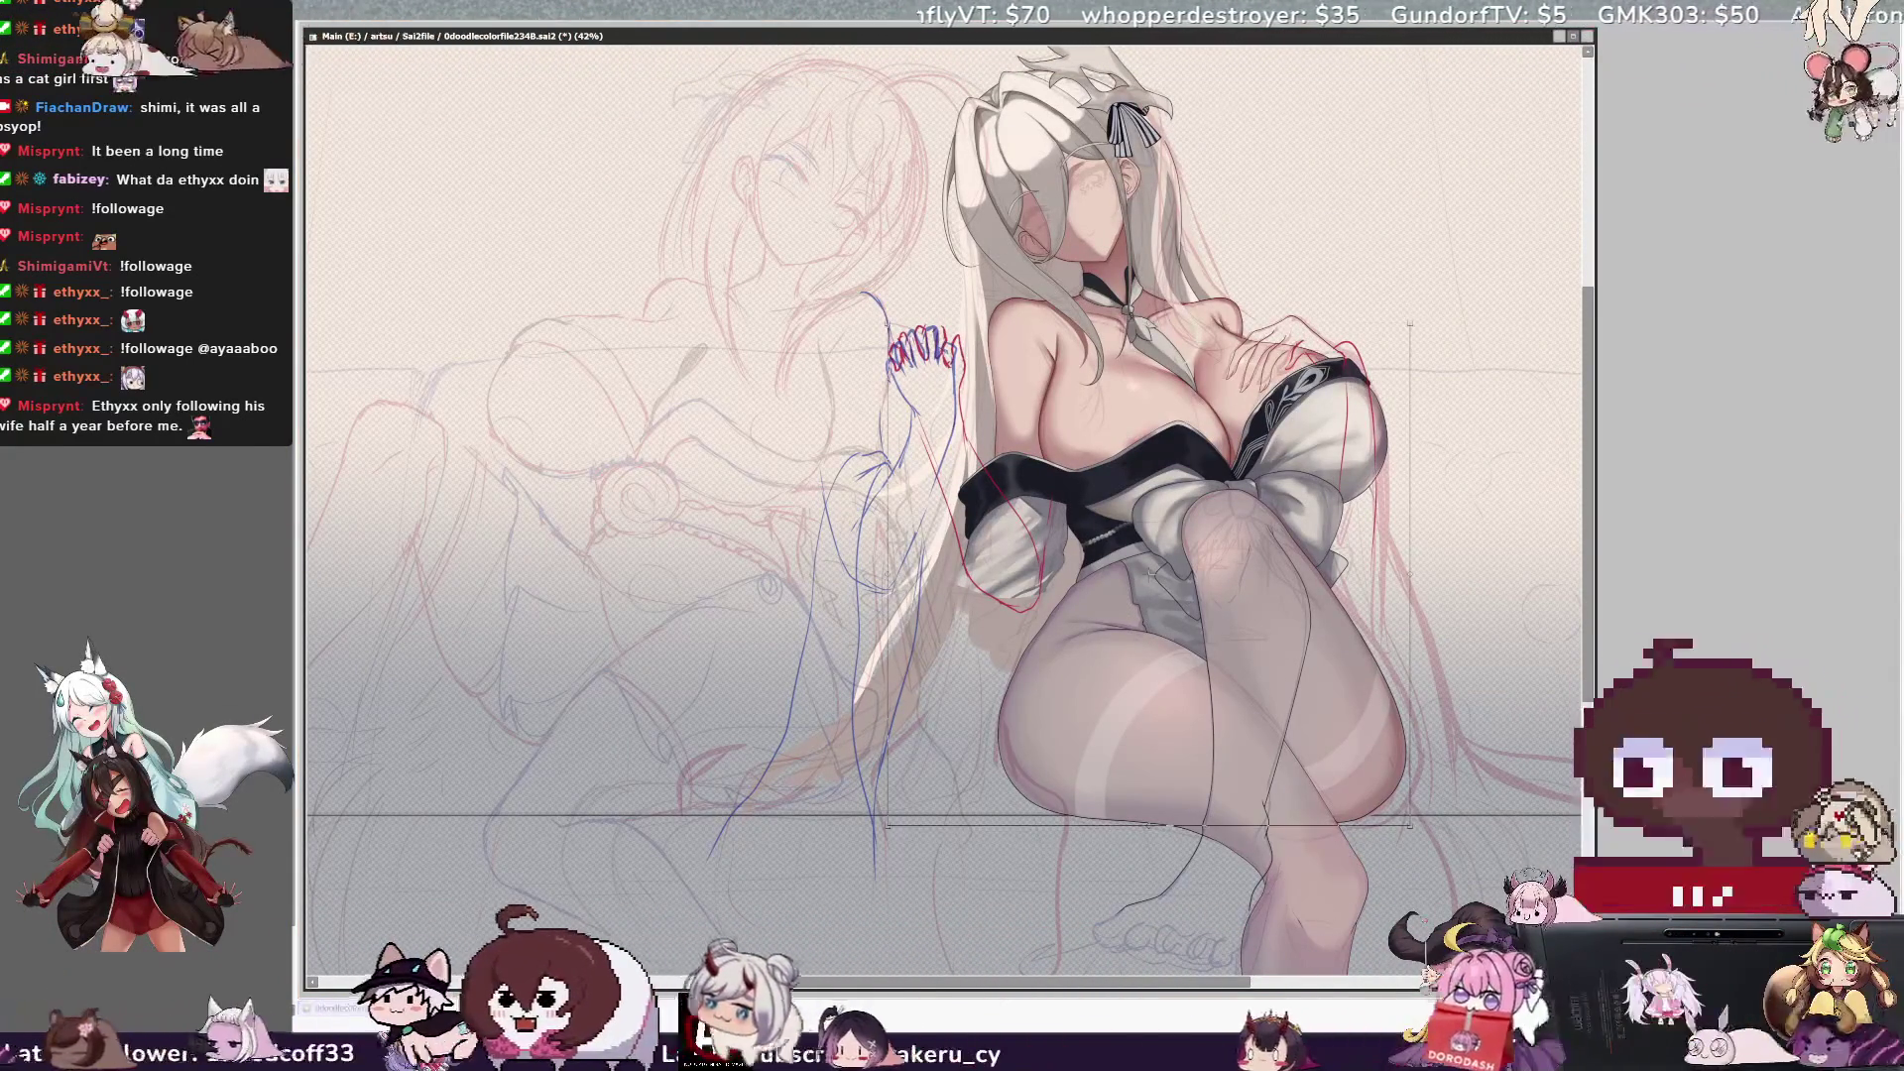
left_click_drag(923, 357, 901, 410)
key("Escape")
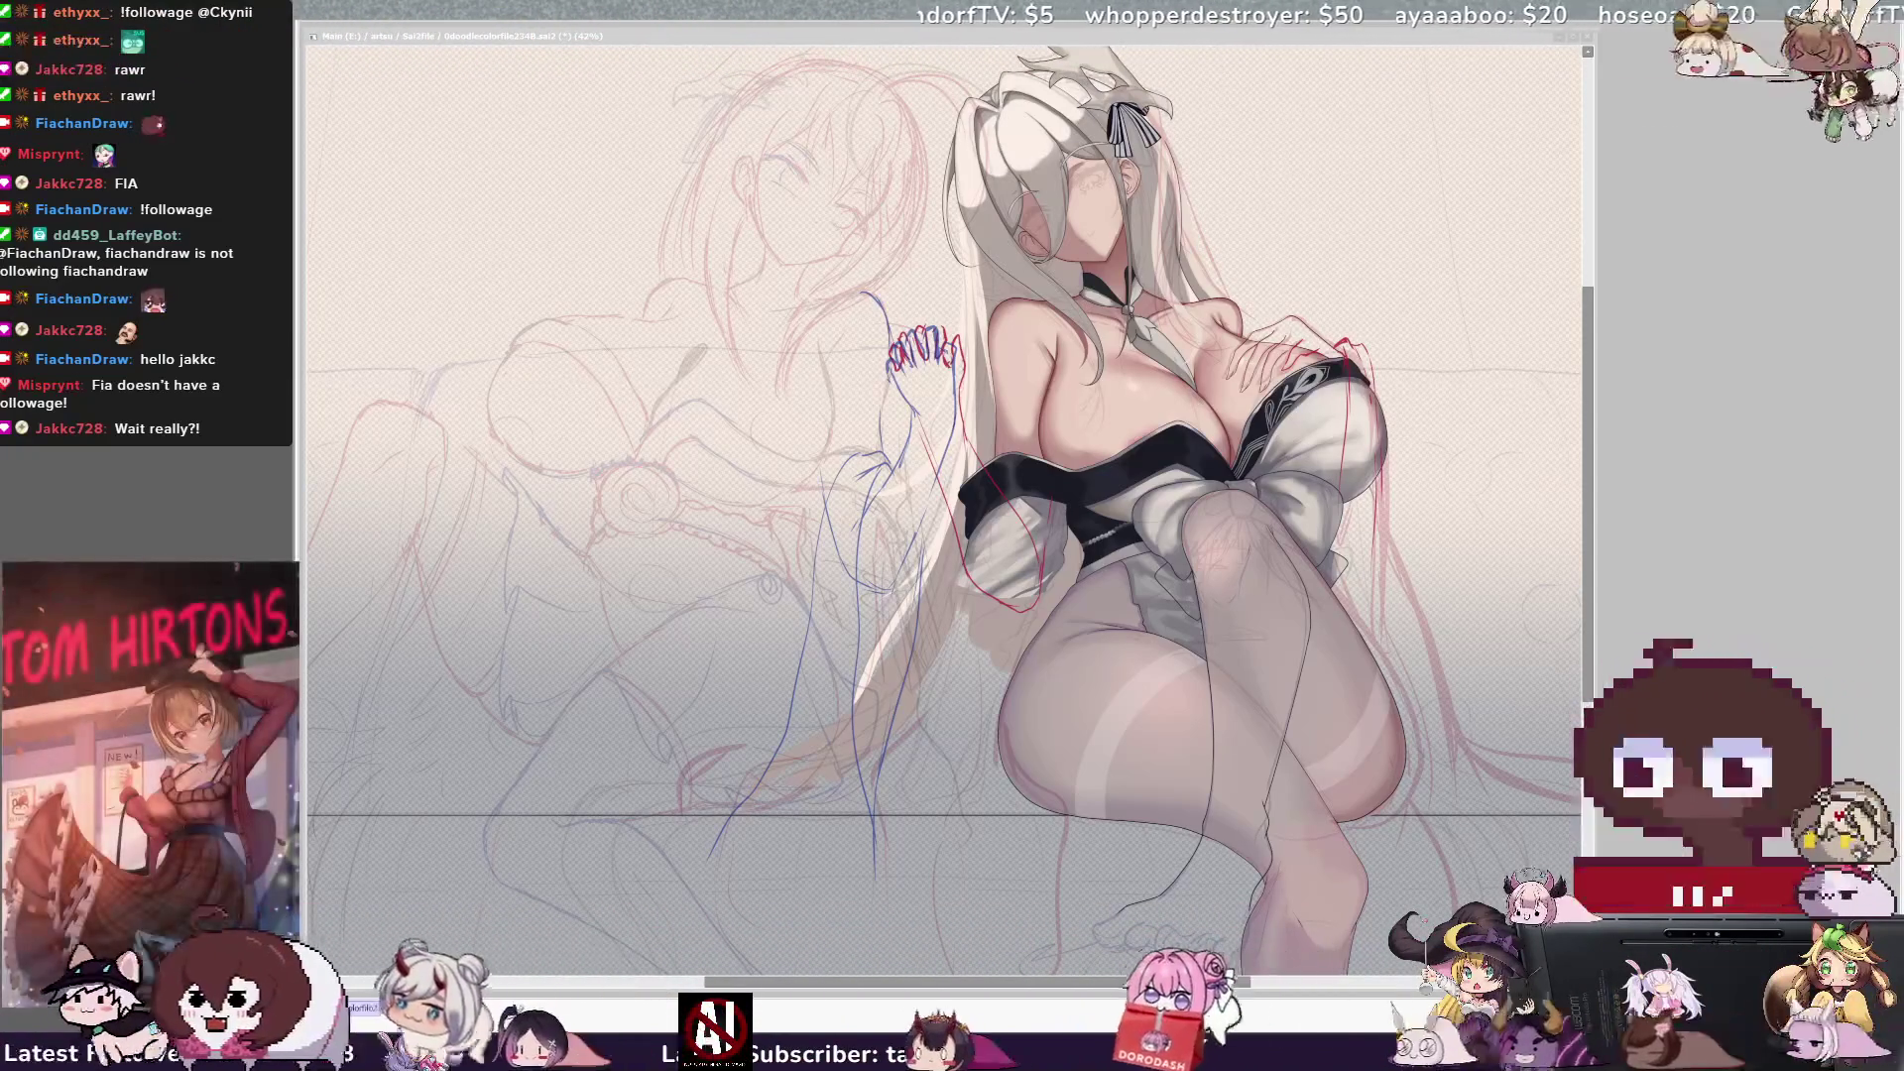
left_click_drag(1097, 345, 1134, 345)
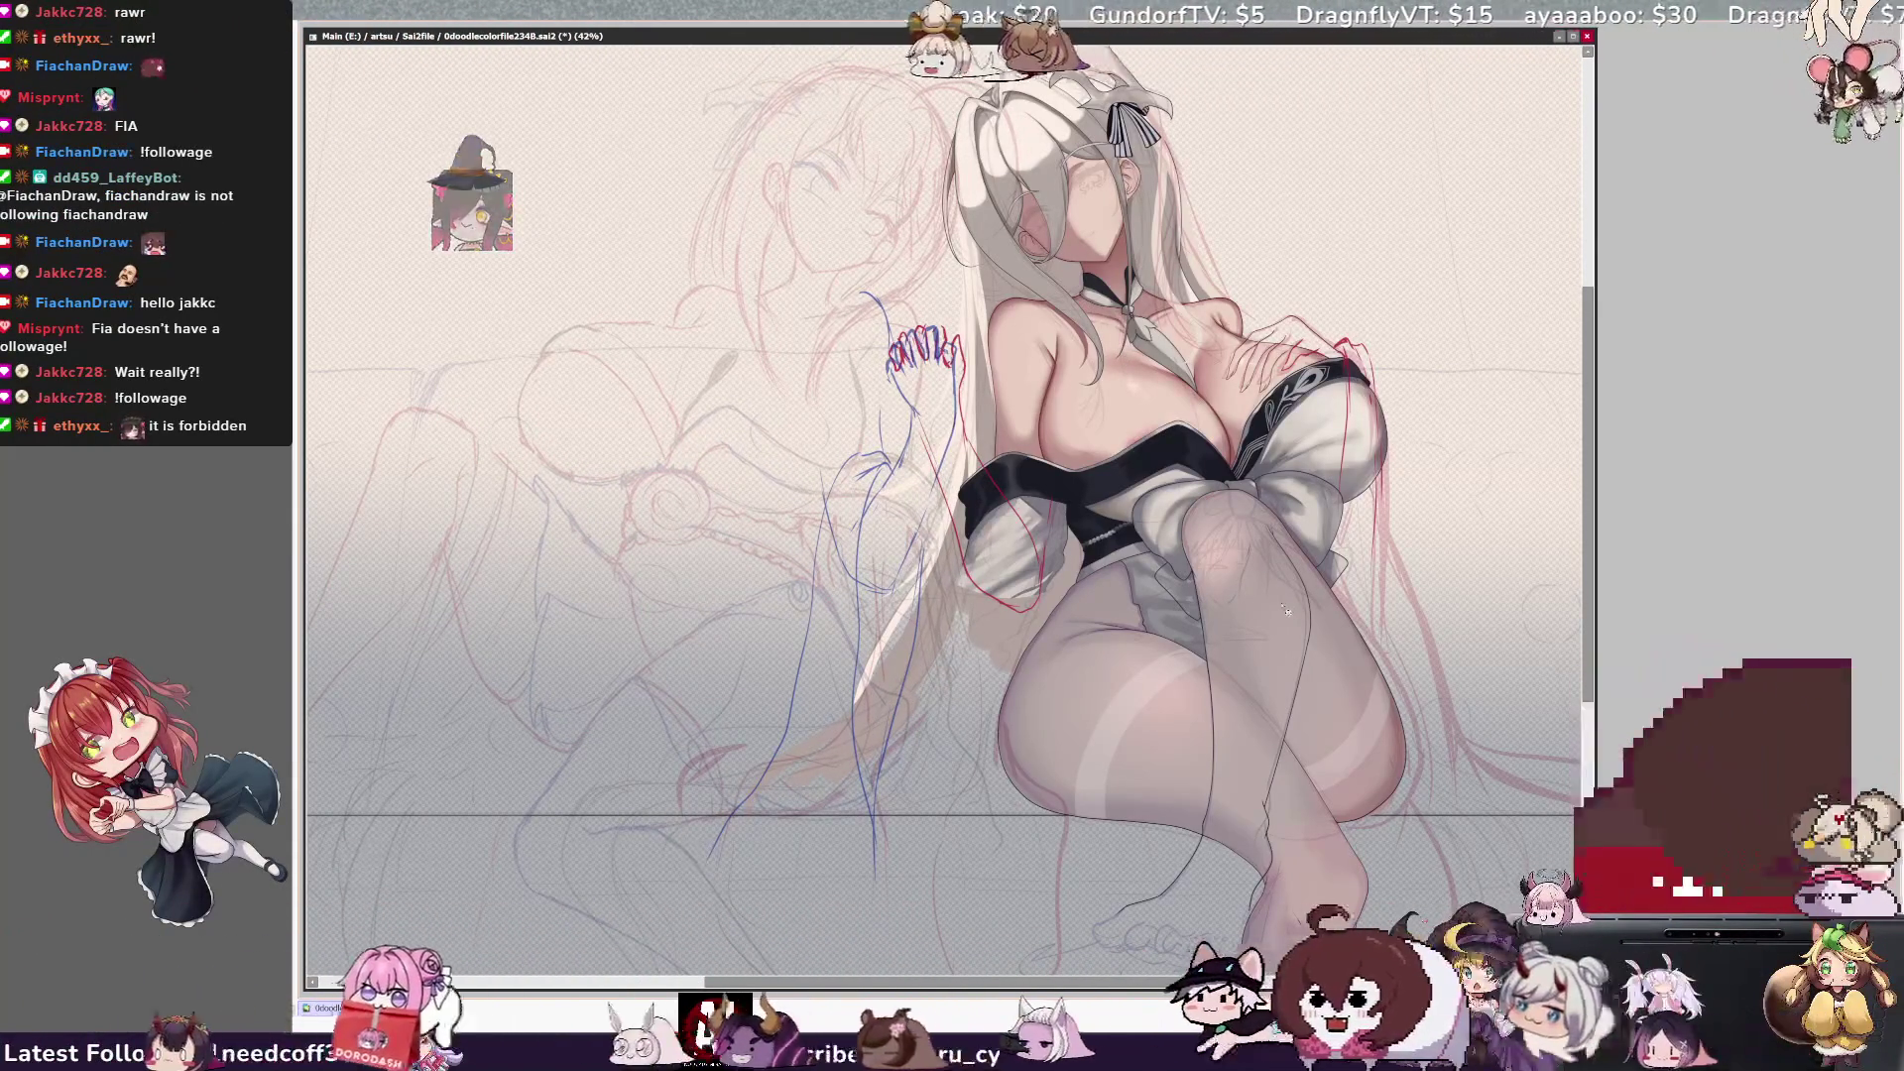
Shade the lower leg and foot, hide the blue arm sketch lines, then undo to show them.
left_click_drag(1294, 834, 1318, 930)
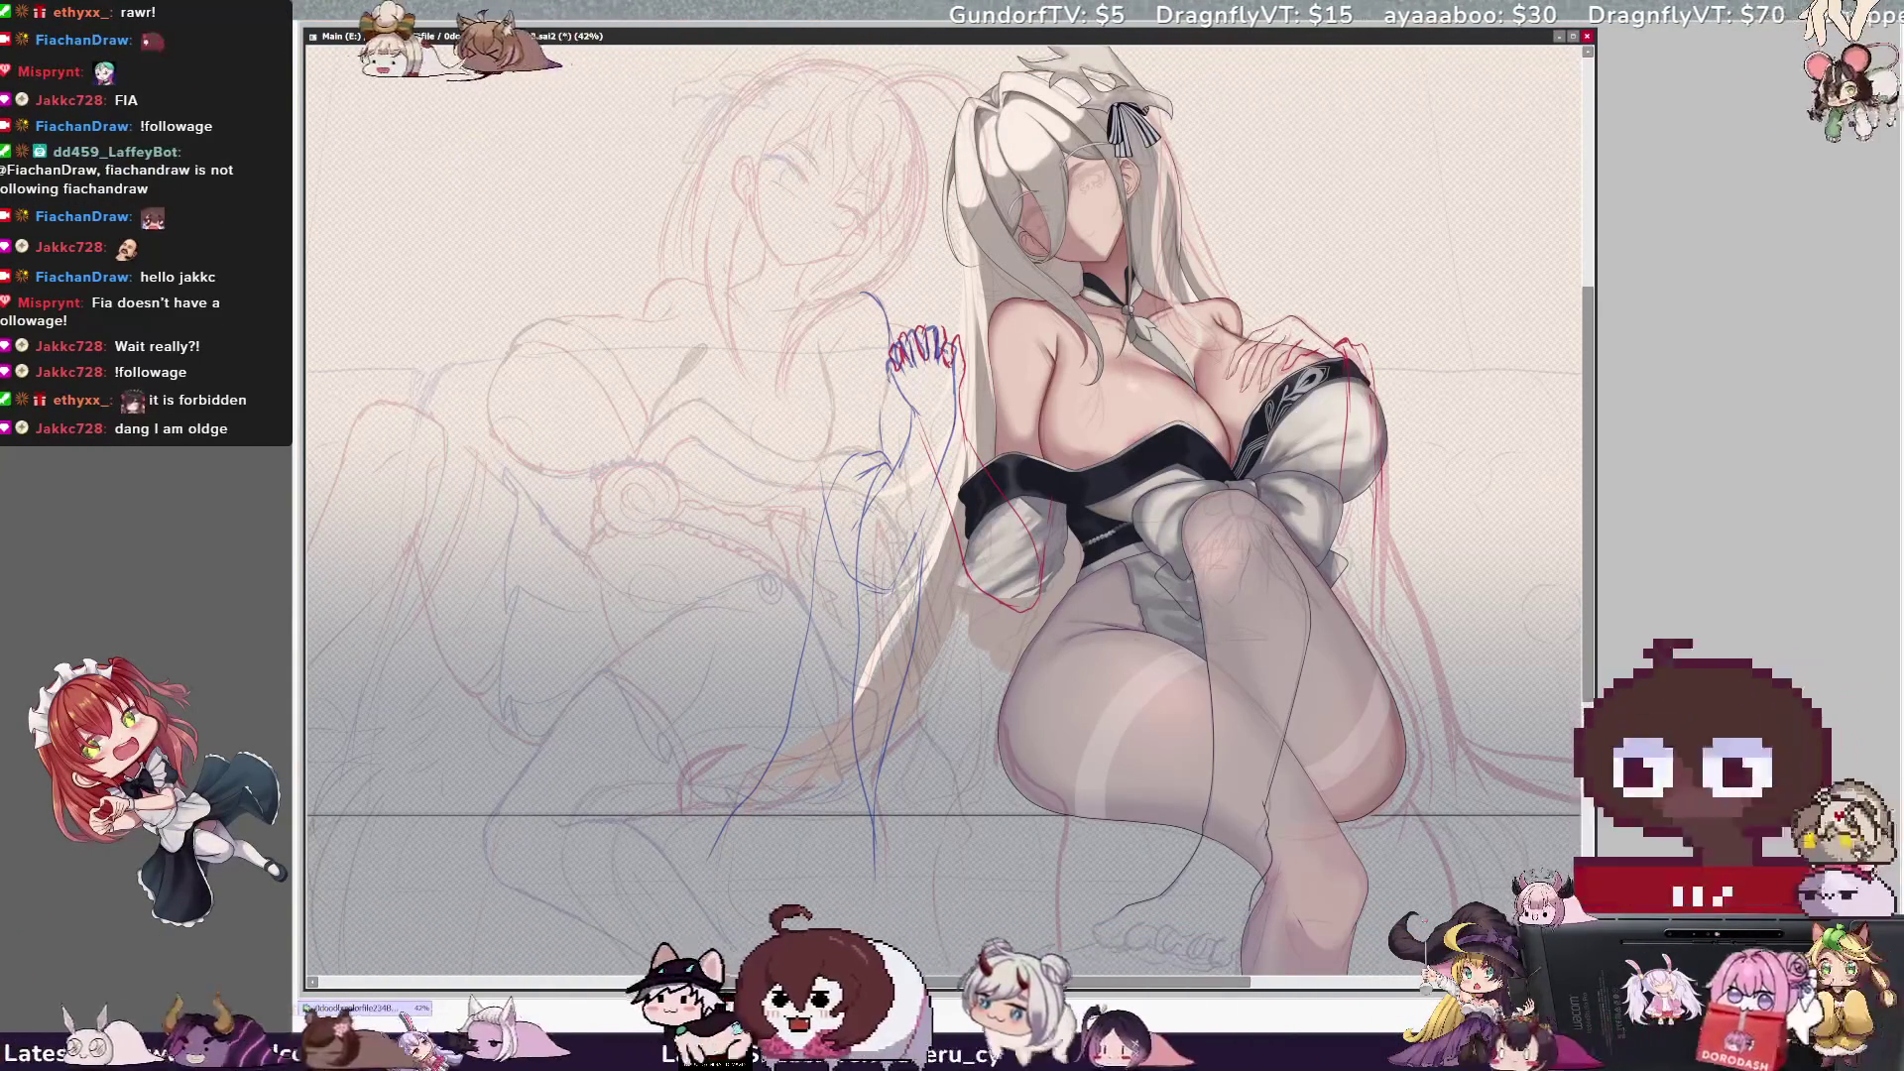
key("Delete")
key("ctrl+z")
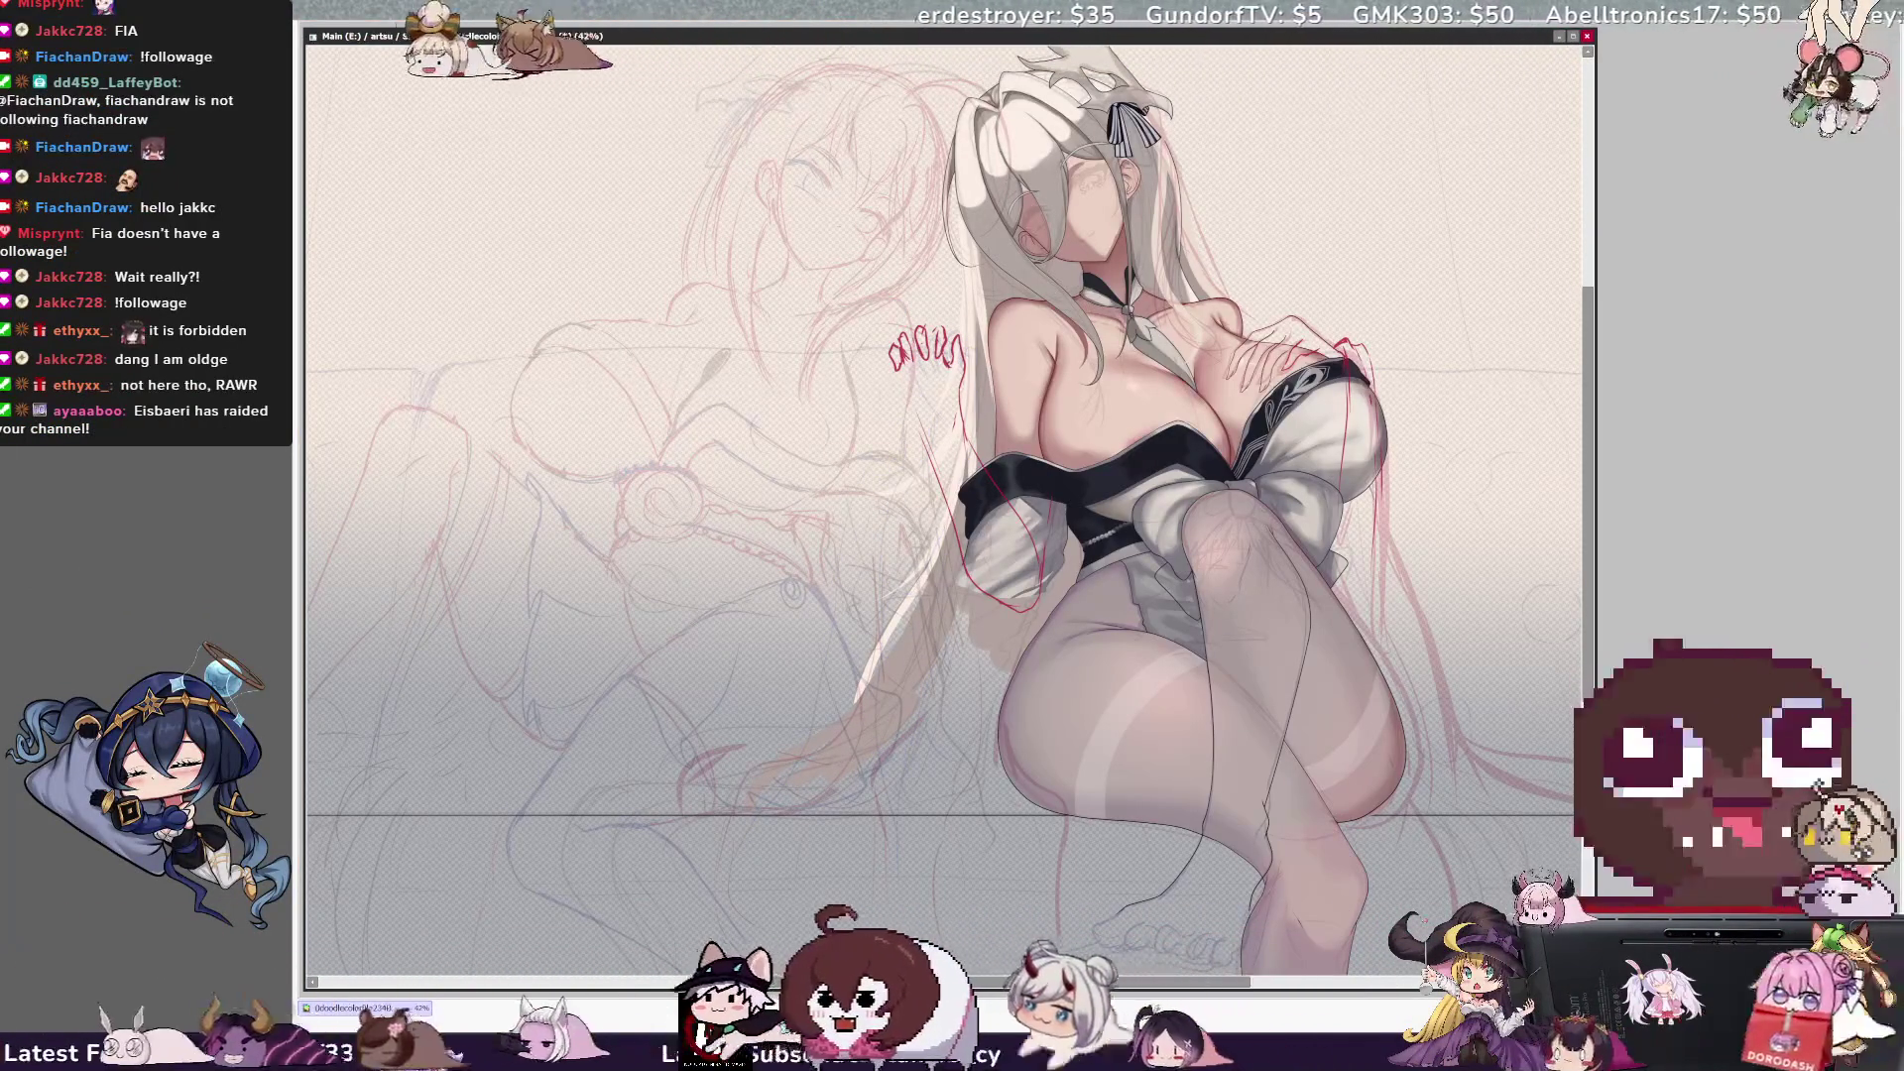
Reveal the blue sketch strokes and reposition the red hand sketch down and right.
left_click_drag(938, 372, 896, 876)
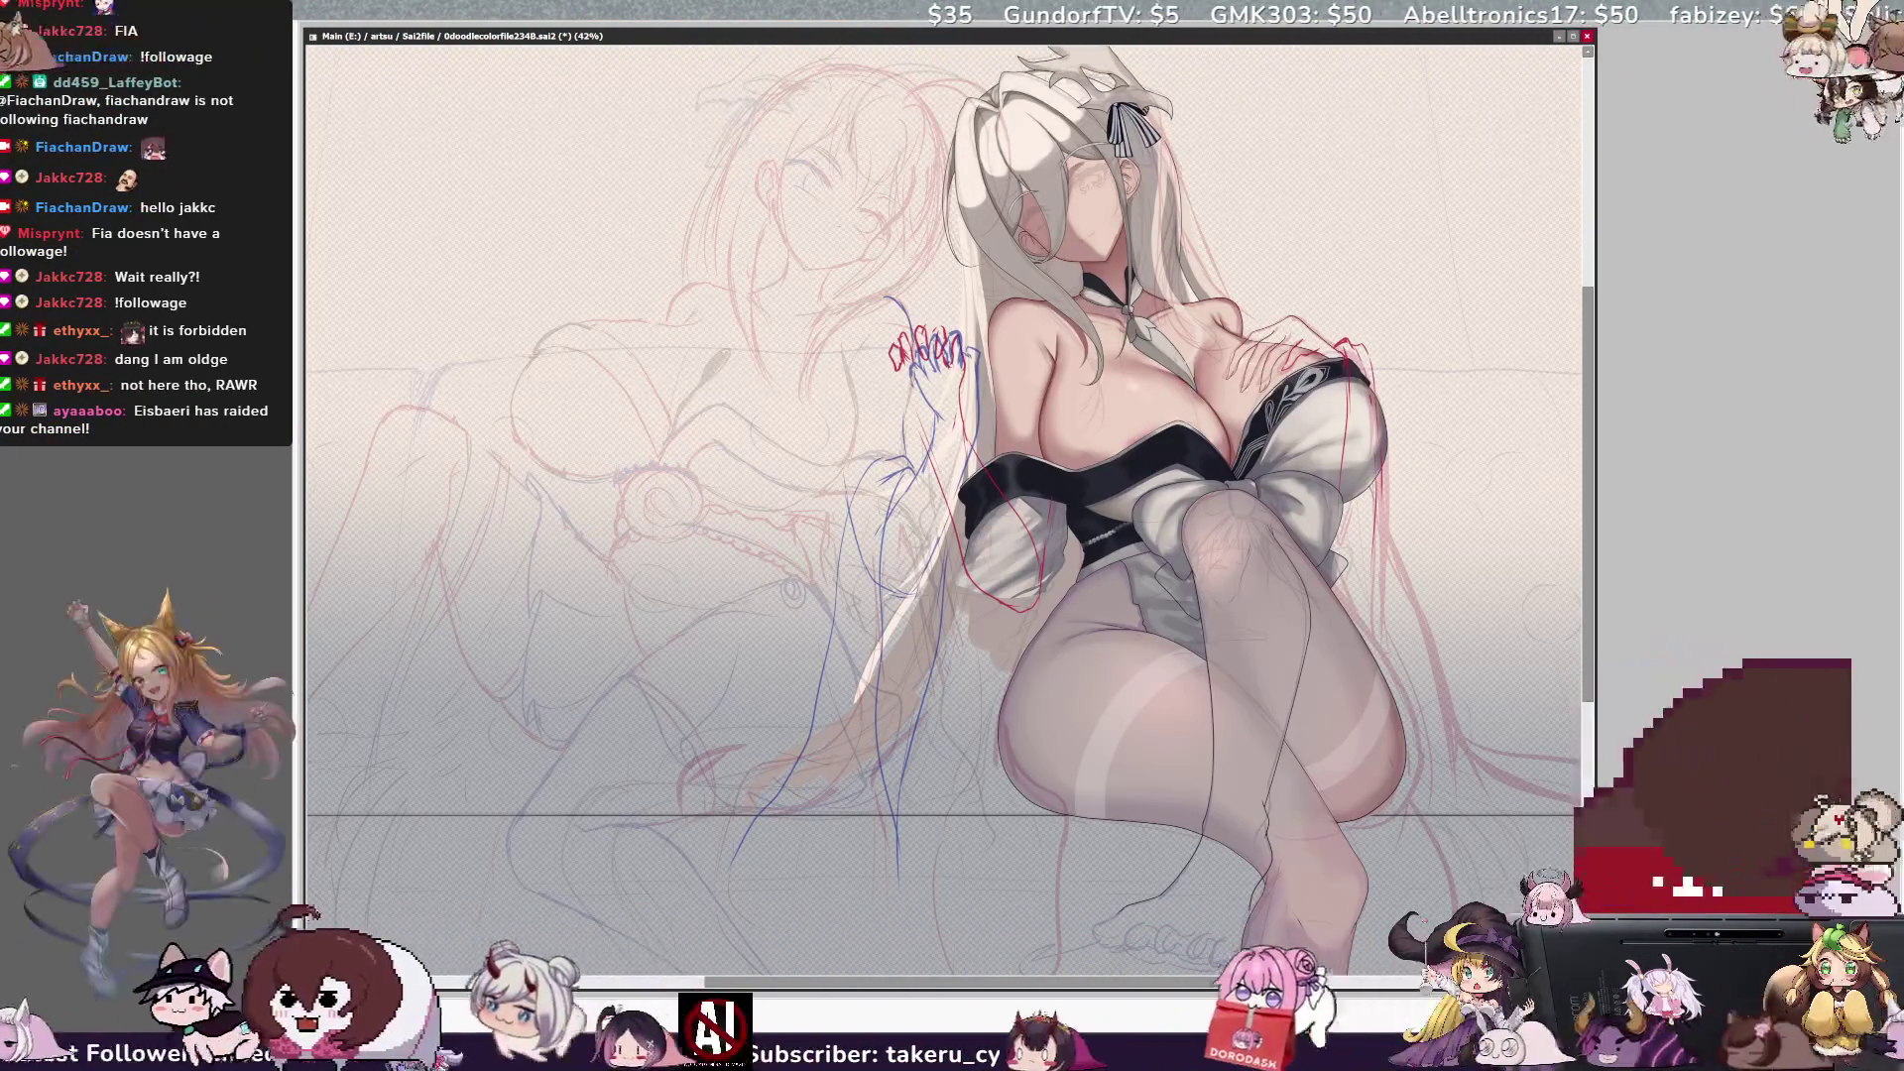
left_click_drag(1399, 652, 1415, 660)
key("ctrl+z")
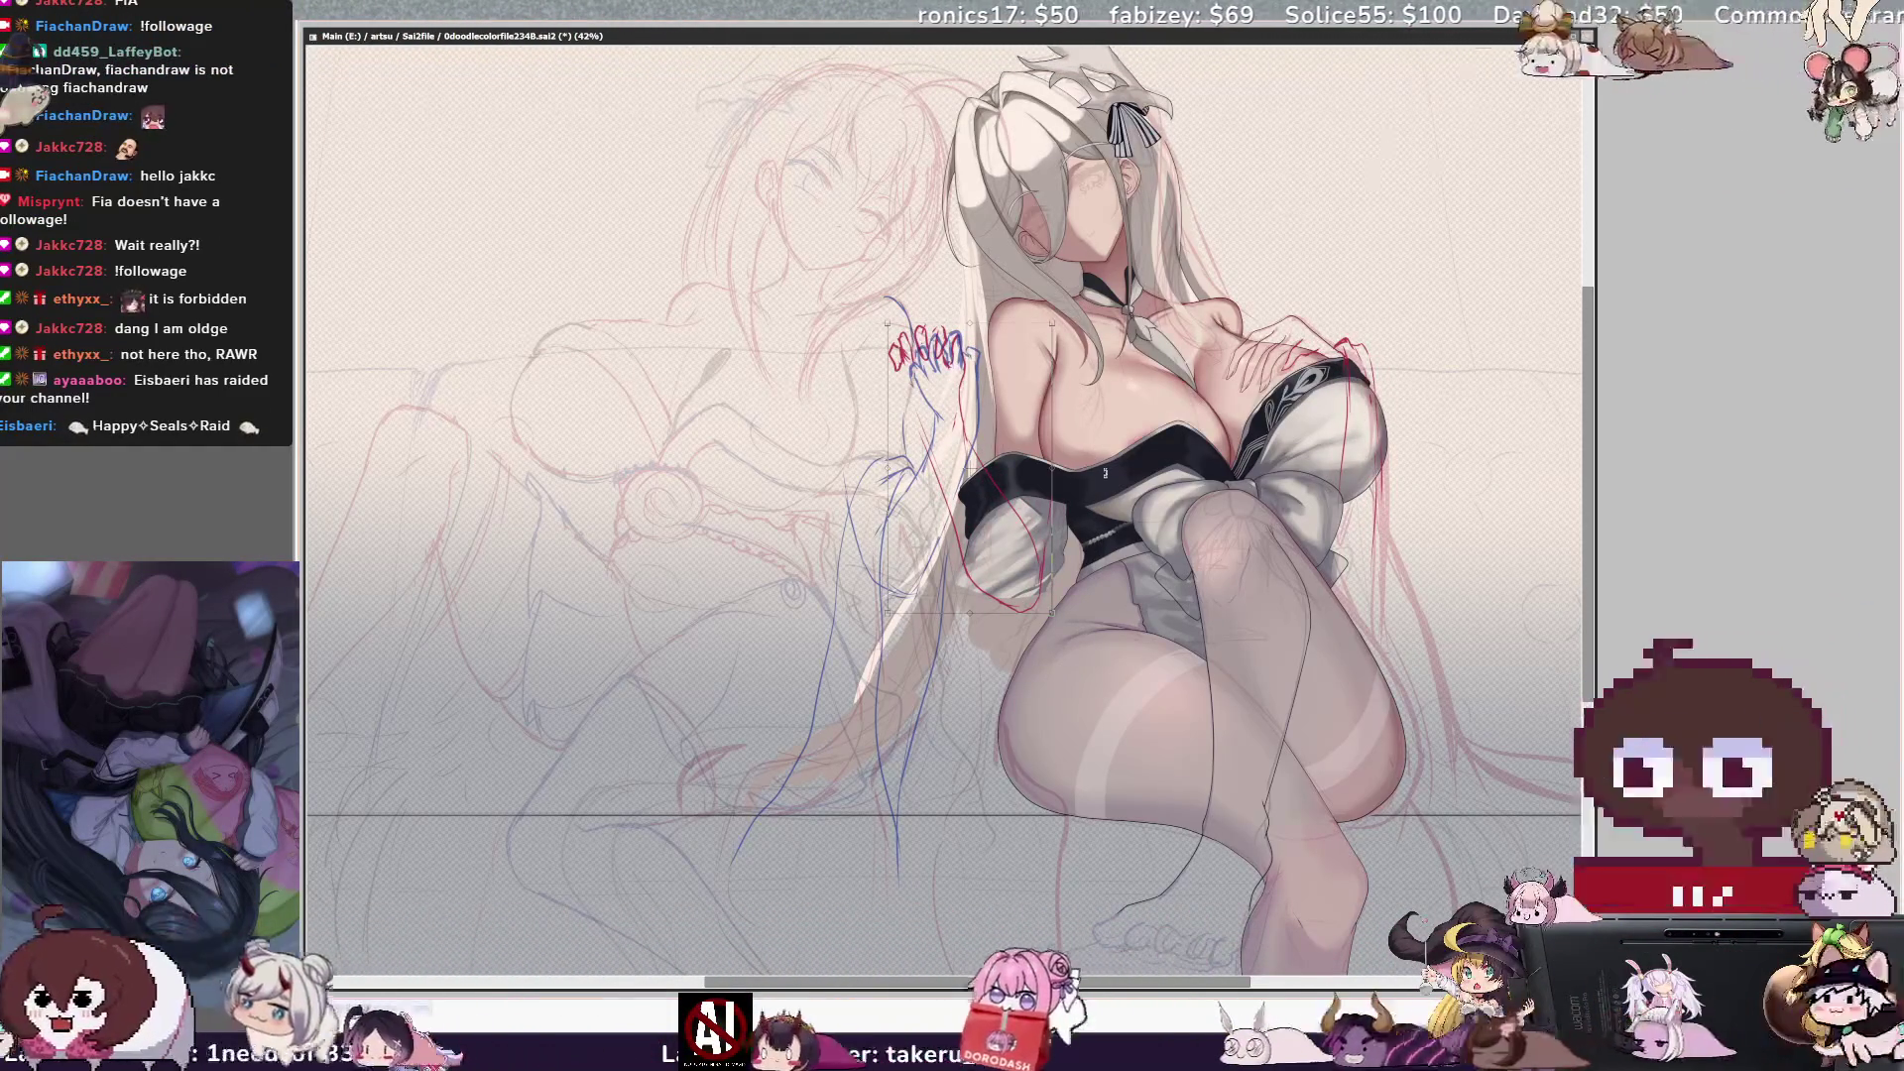
left_click_drag(1106, 479, 1120, 505)
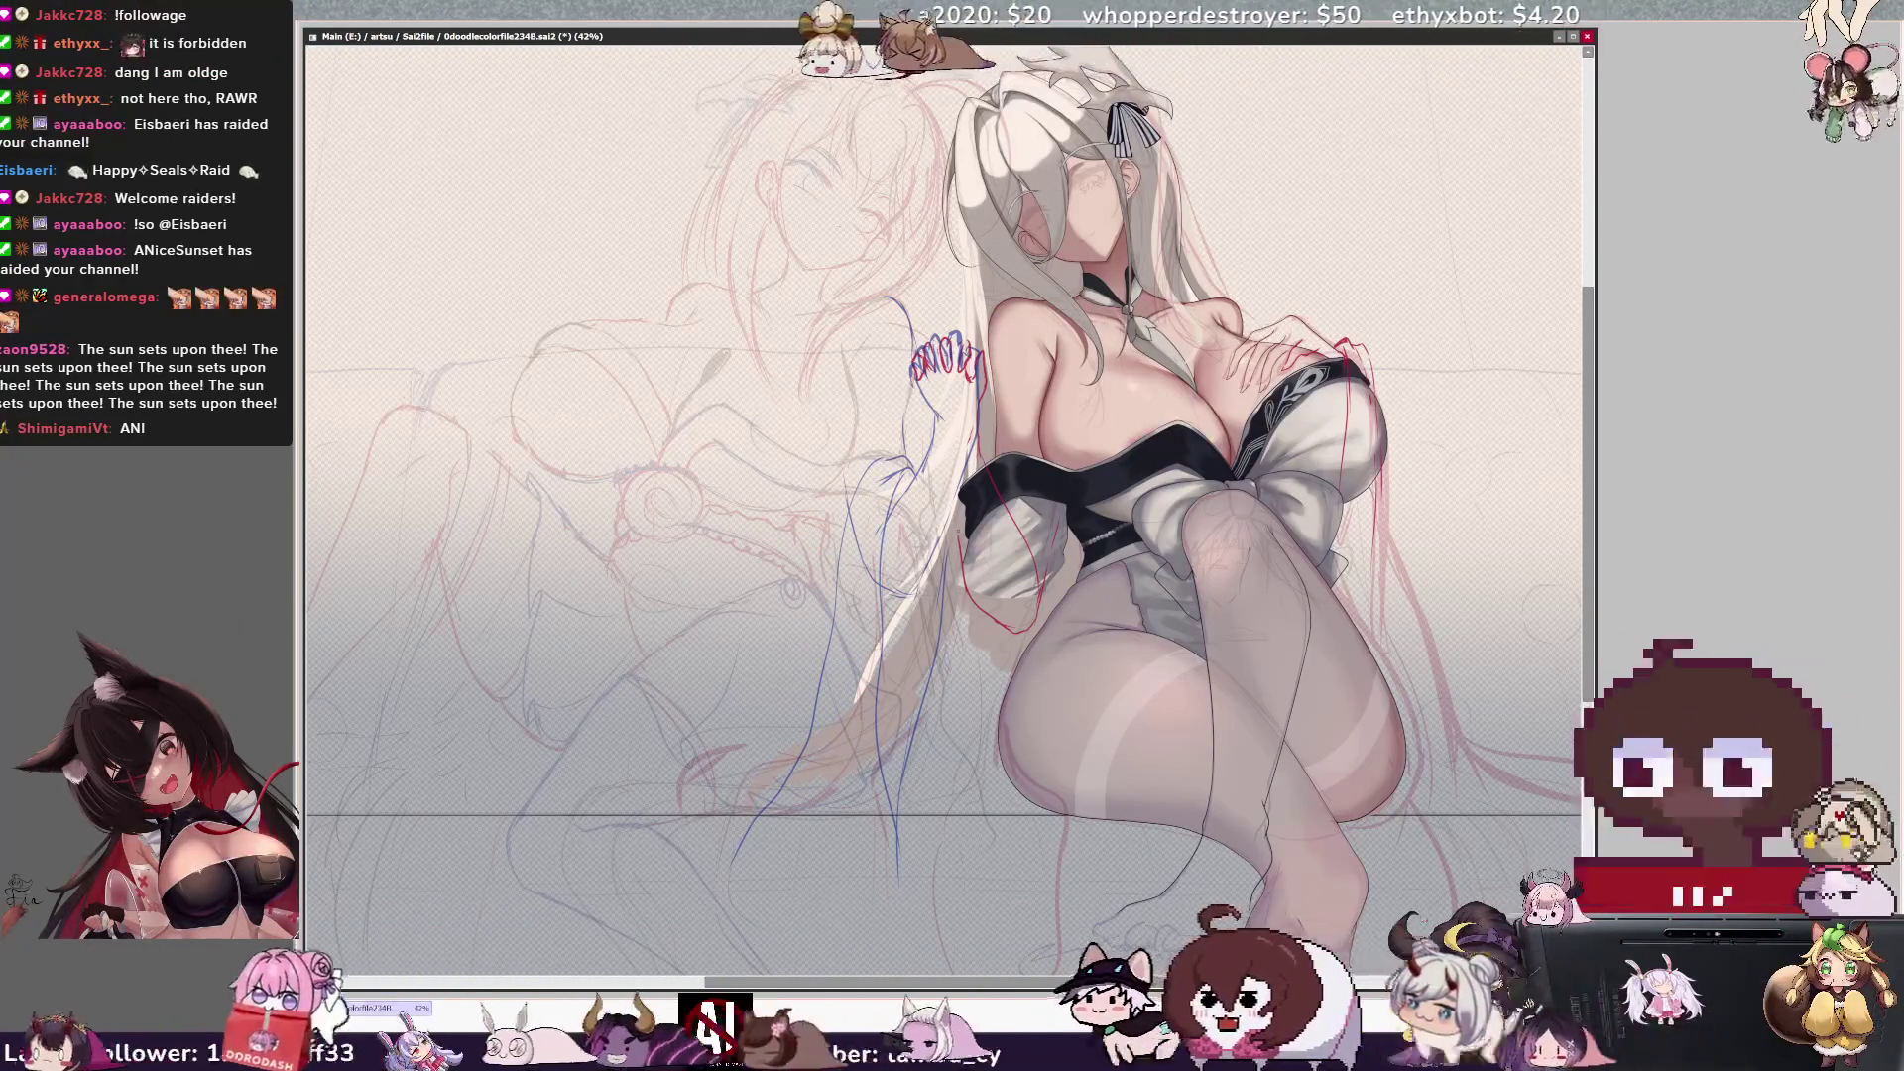
Define the toe lines, then shade the girl's arm with light bluish paint.
left_click_drag(1099, 952, 1230, 934)
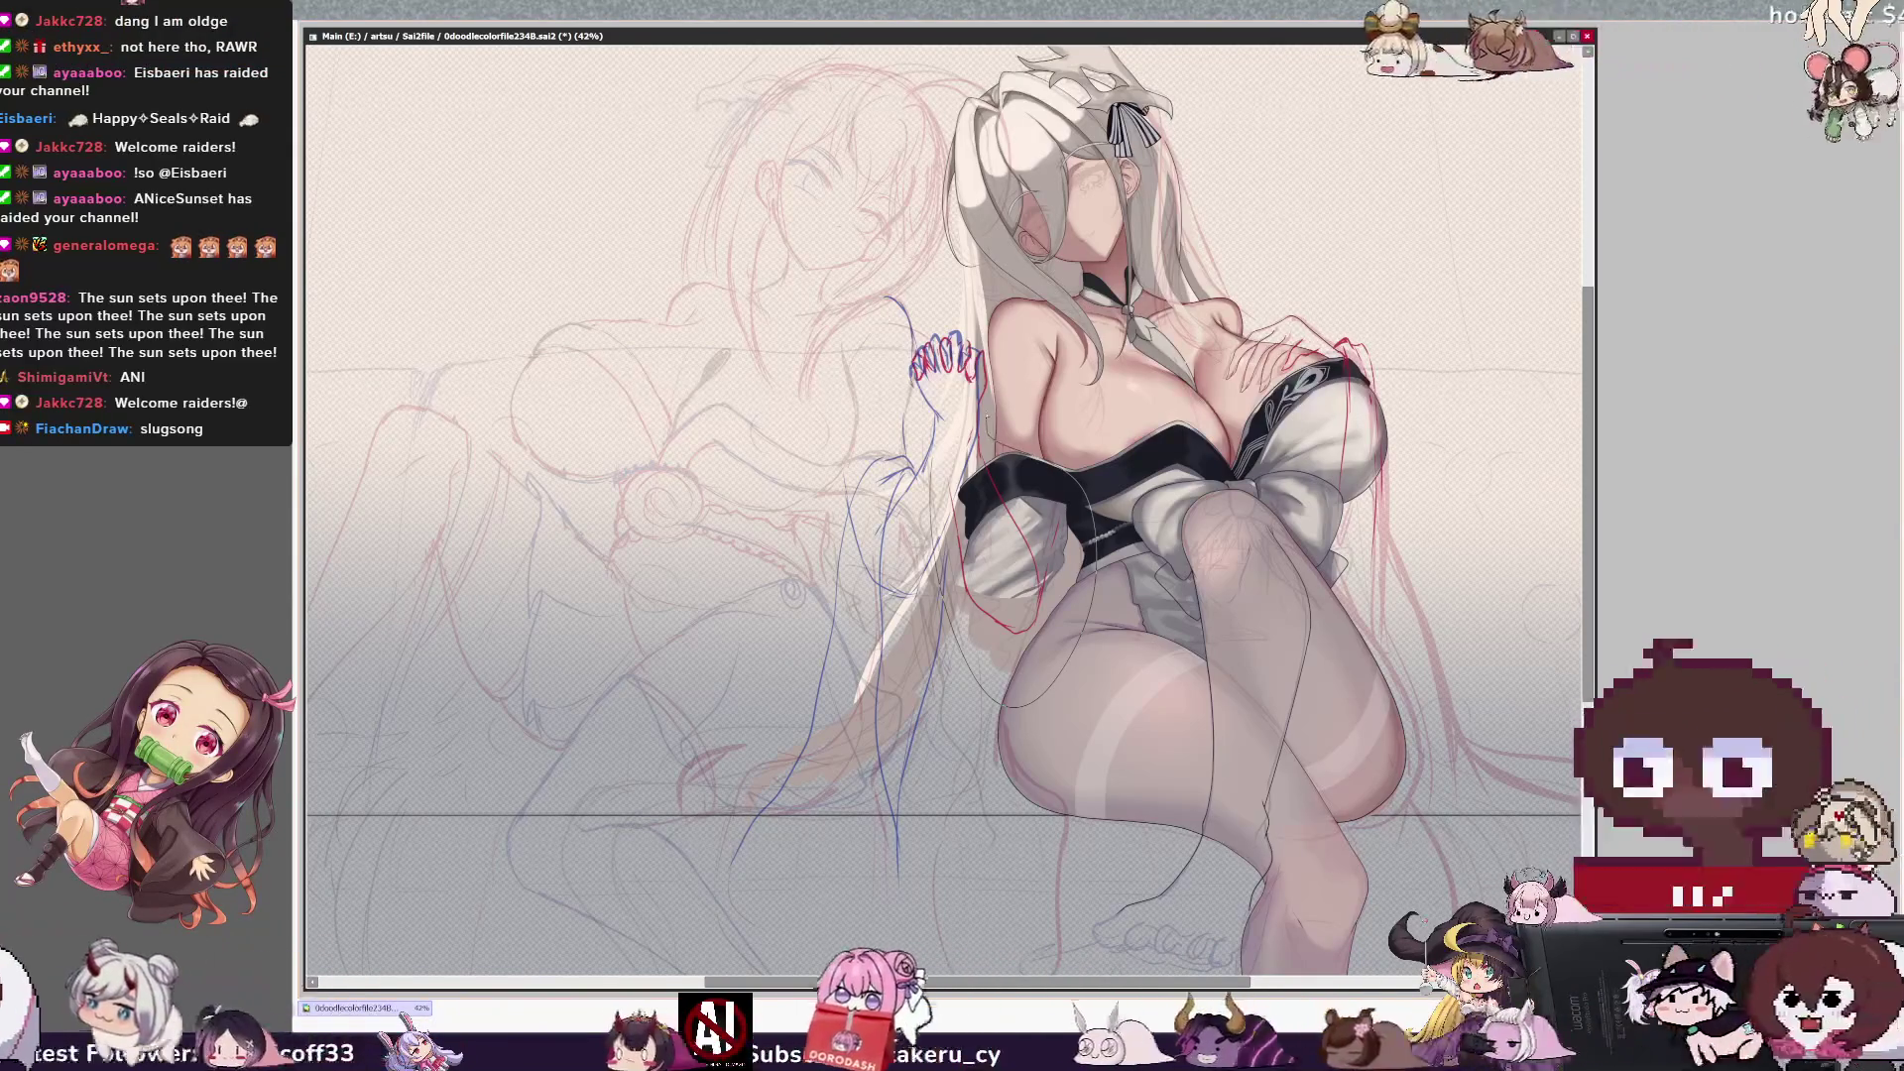
left_click_drag(983, 431, 1028, 700)
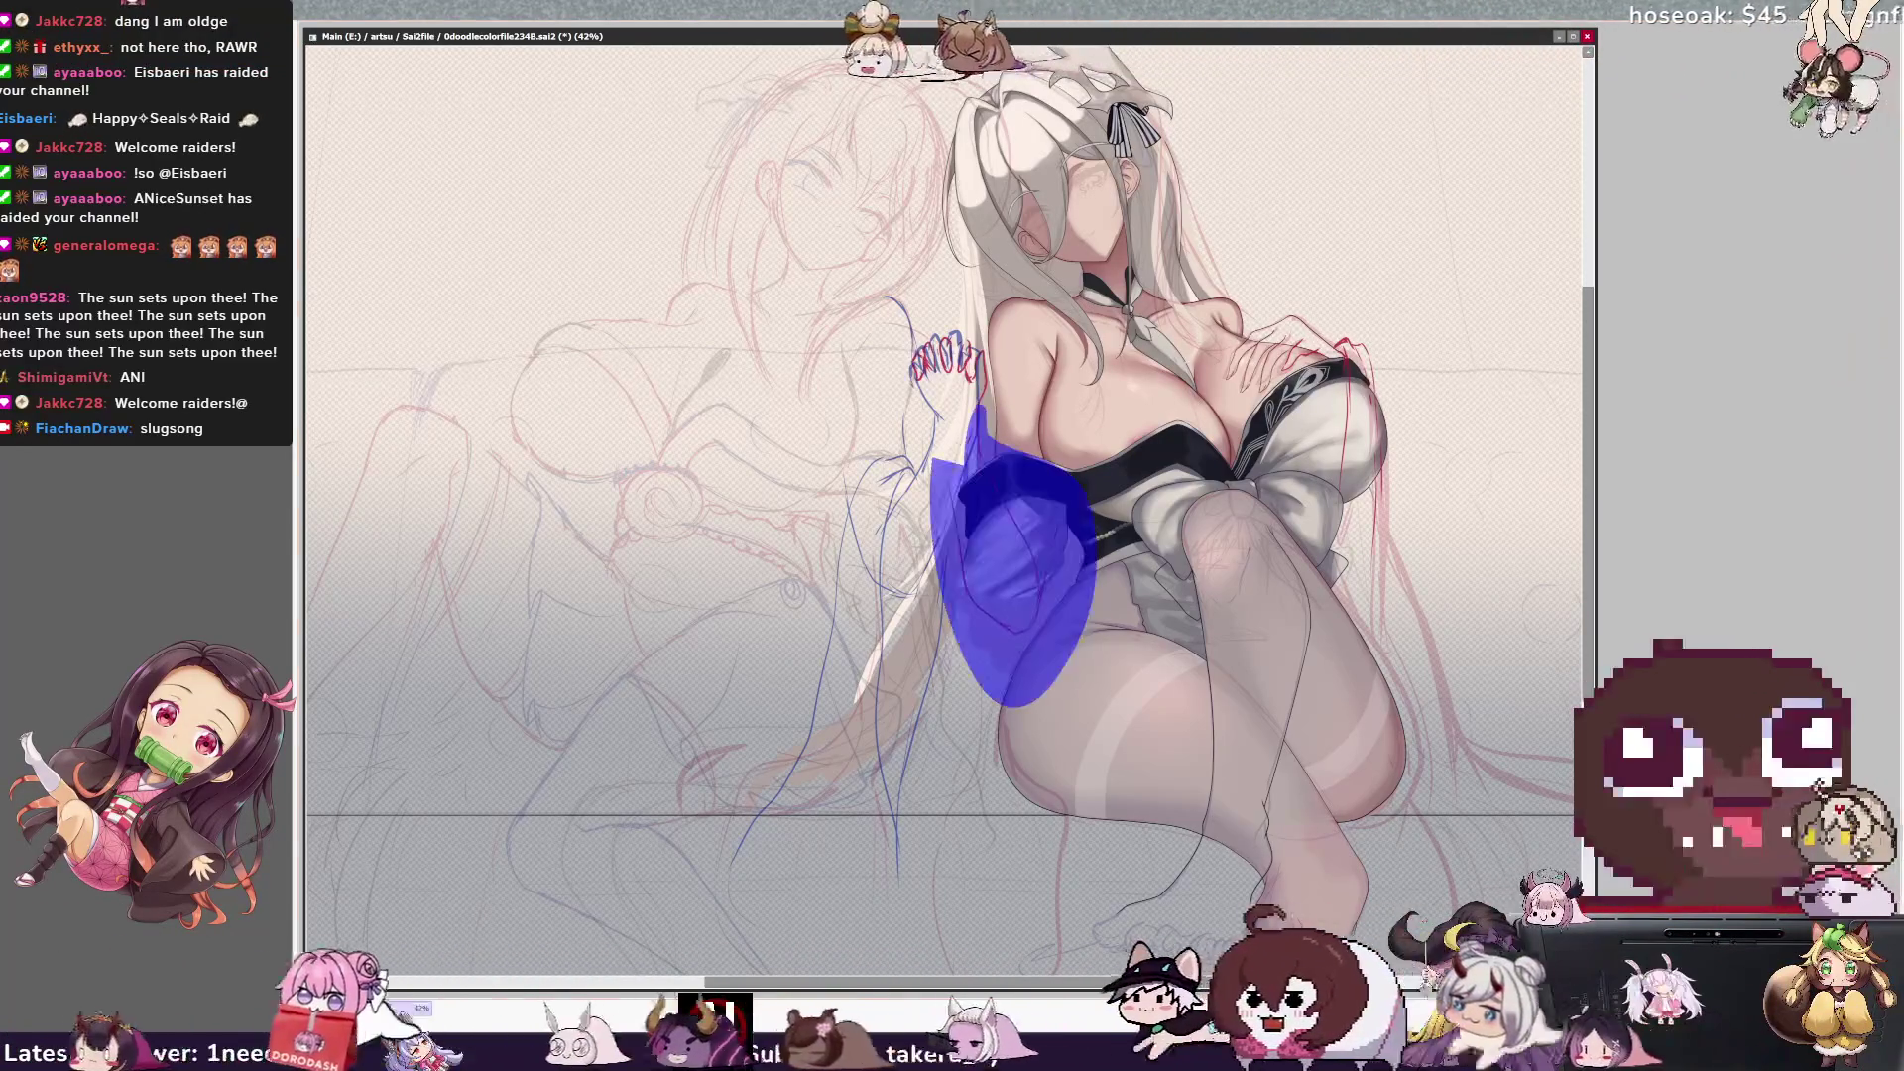
key("ctrl+d")
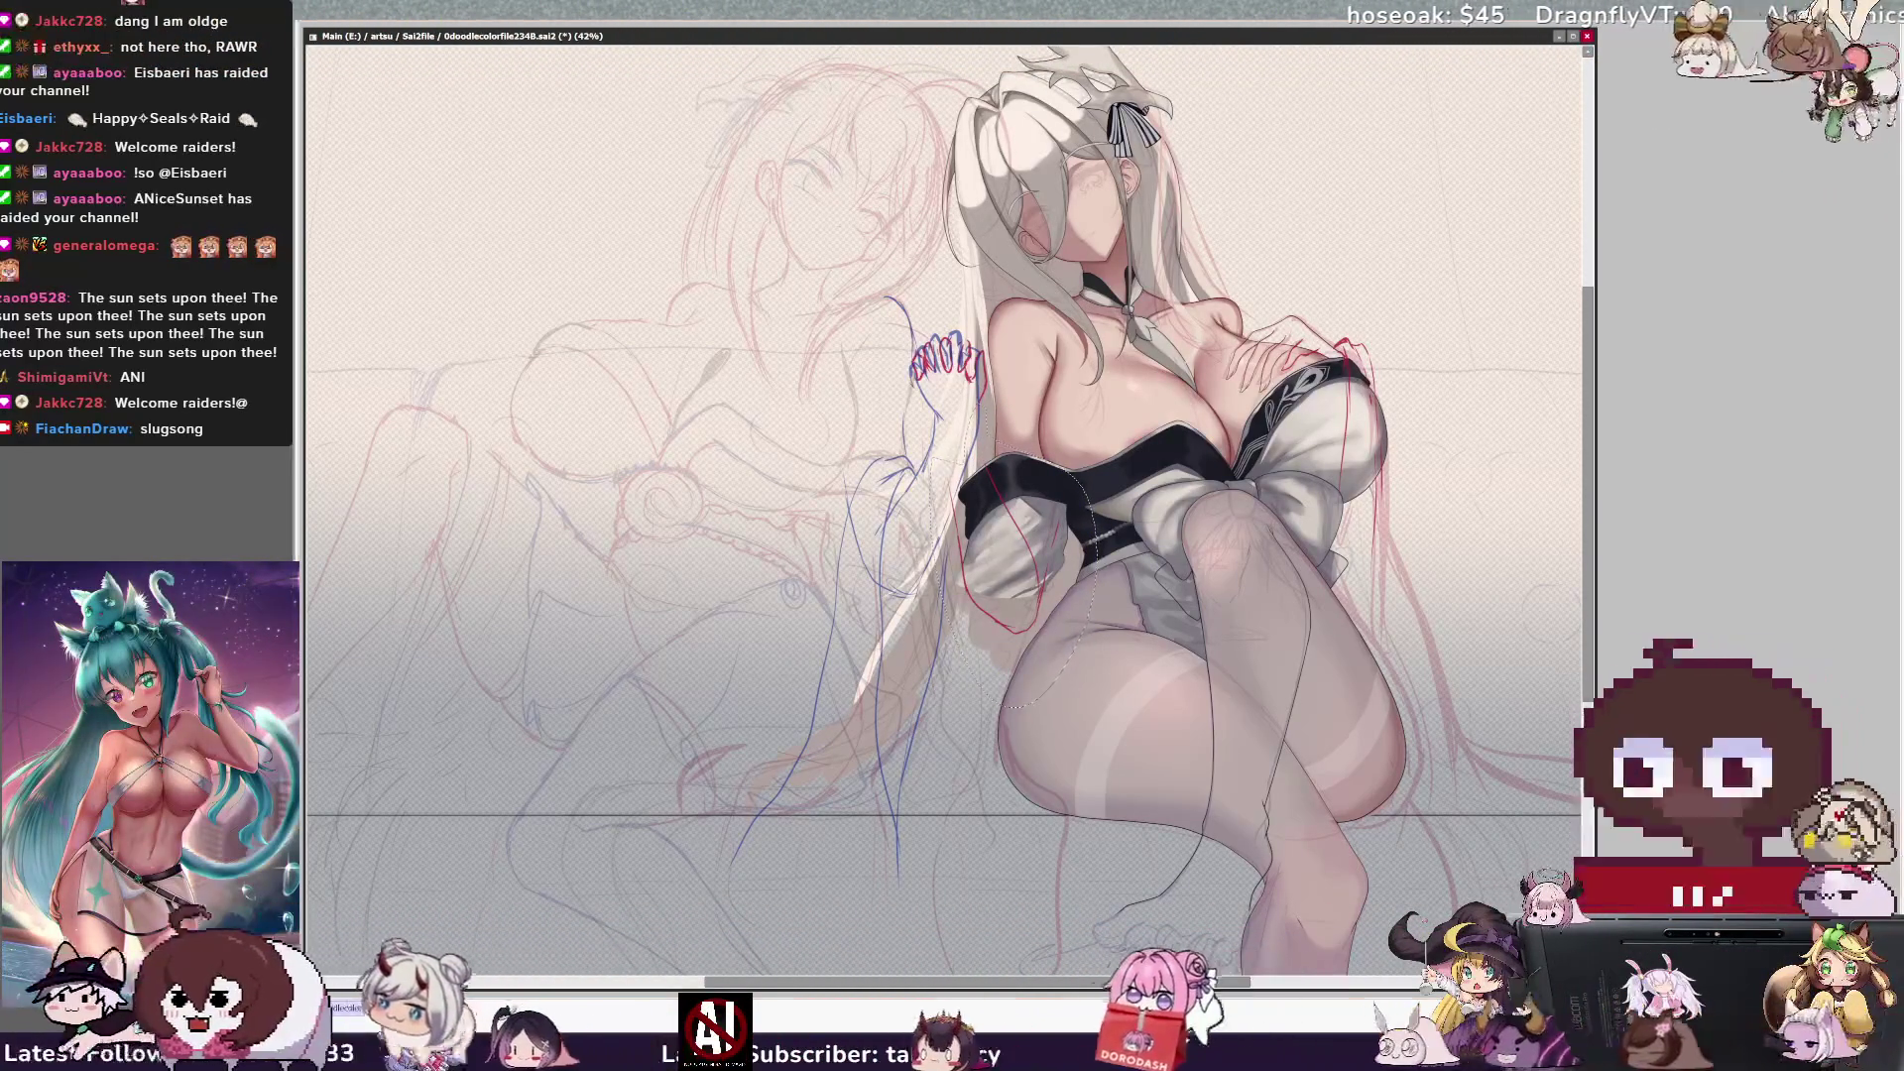
left_click_drag(989, 566, 1027, 617)
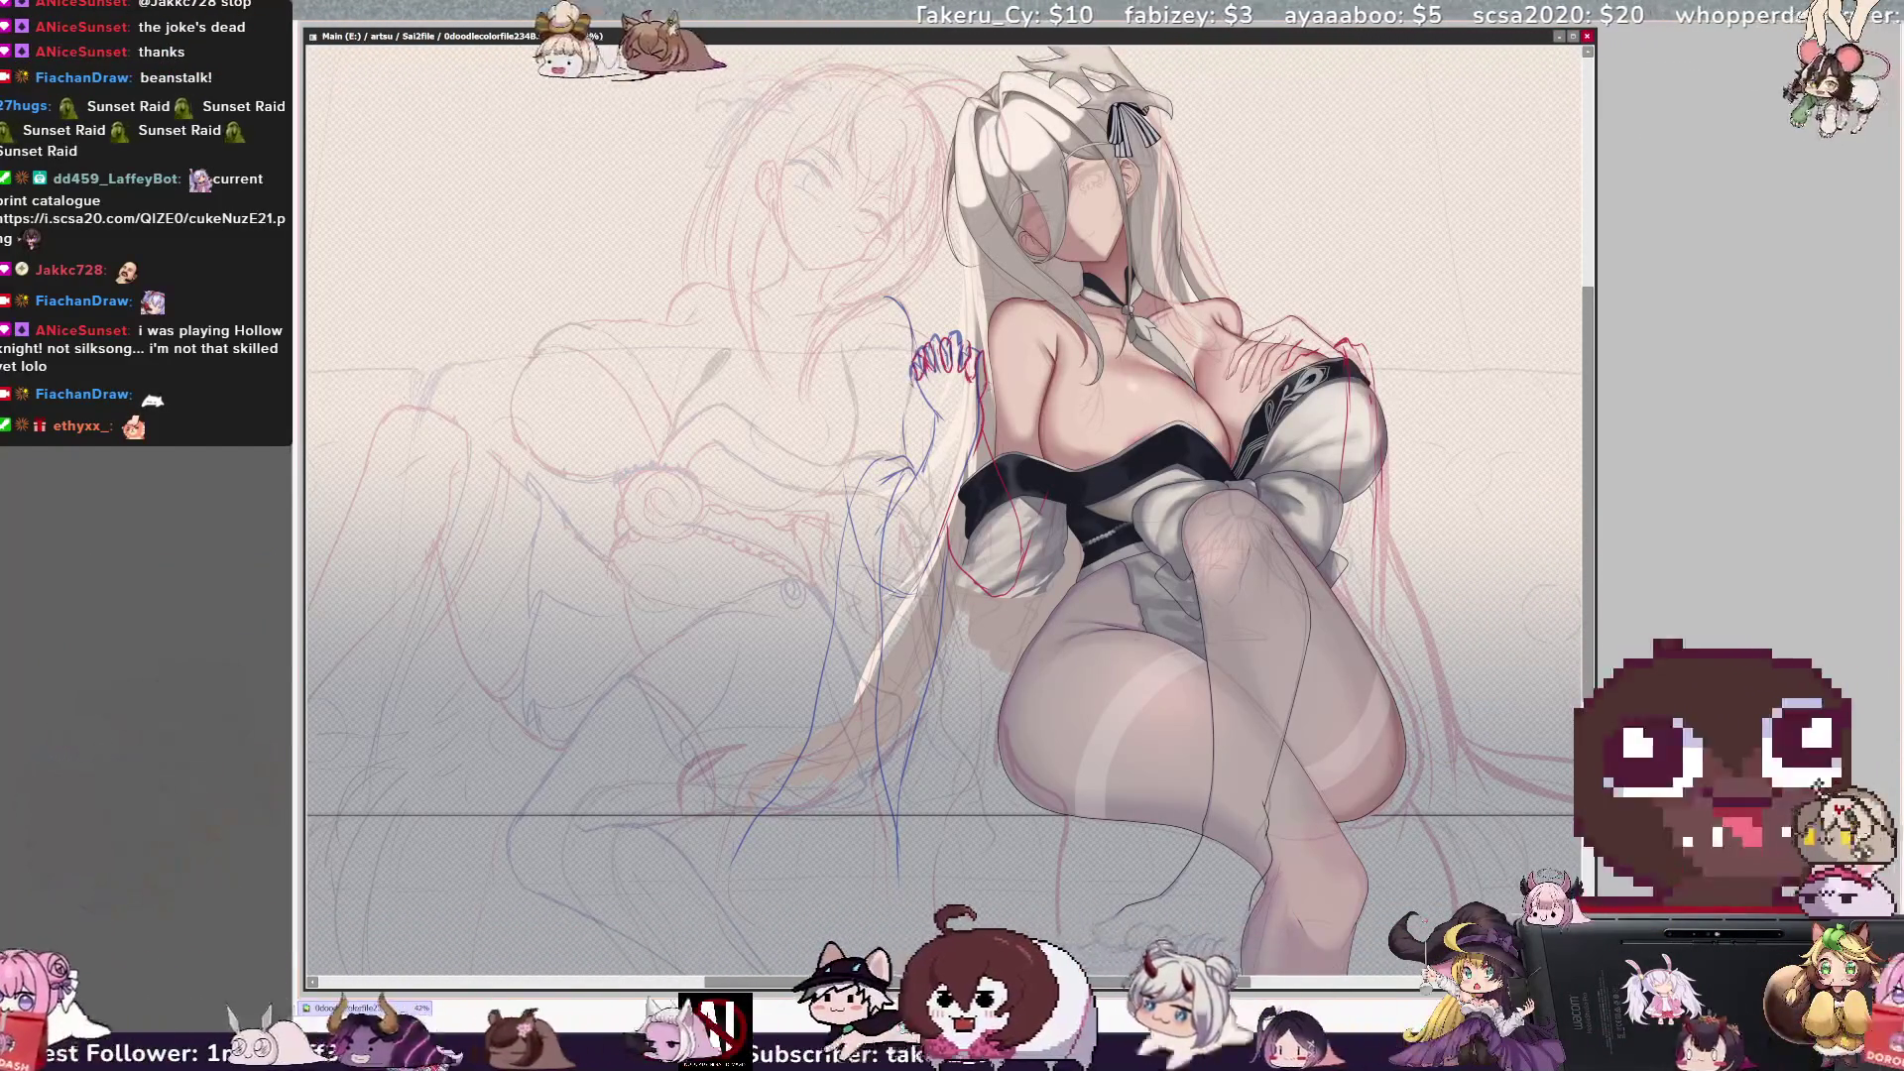
key("h")
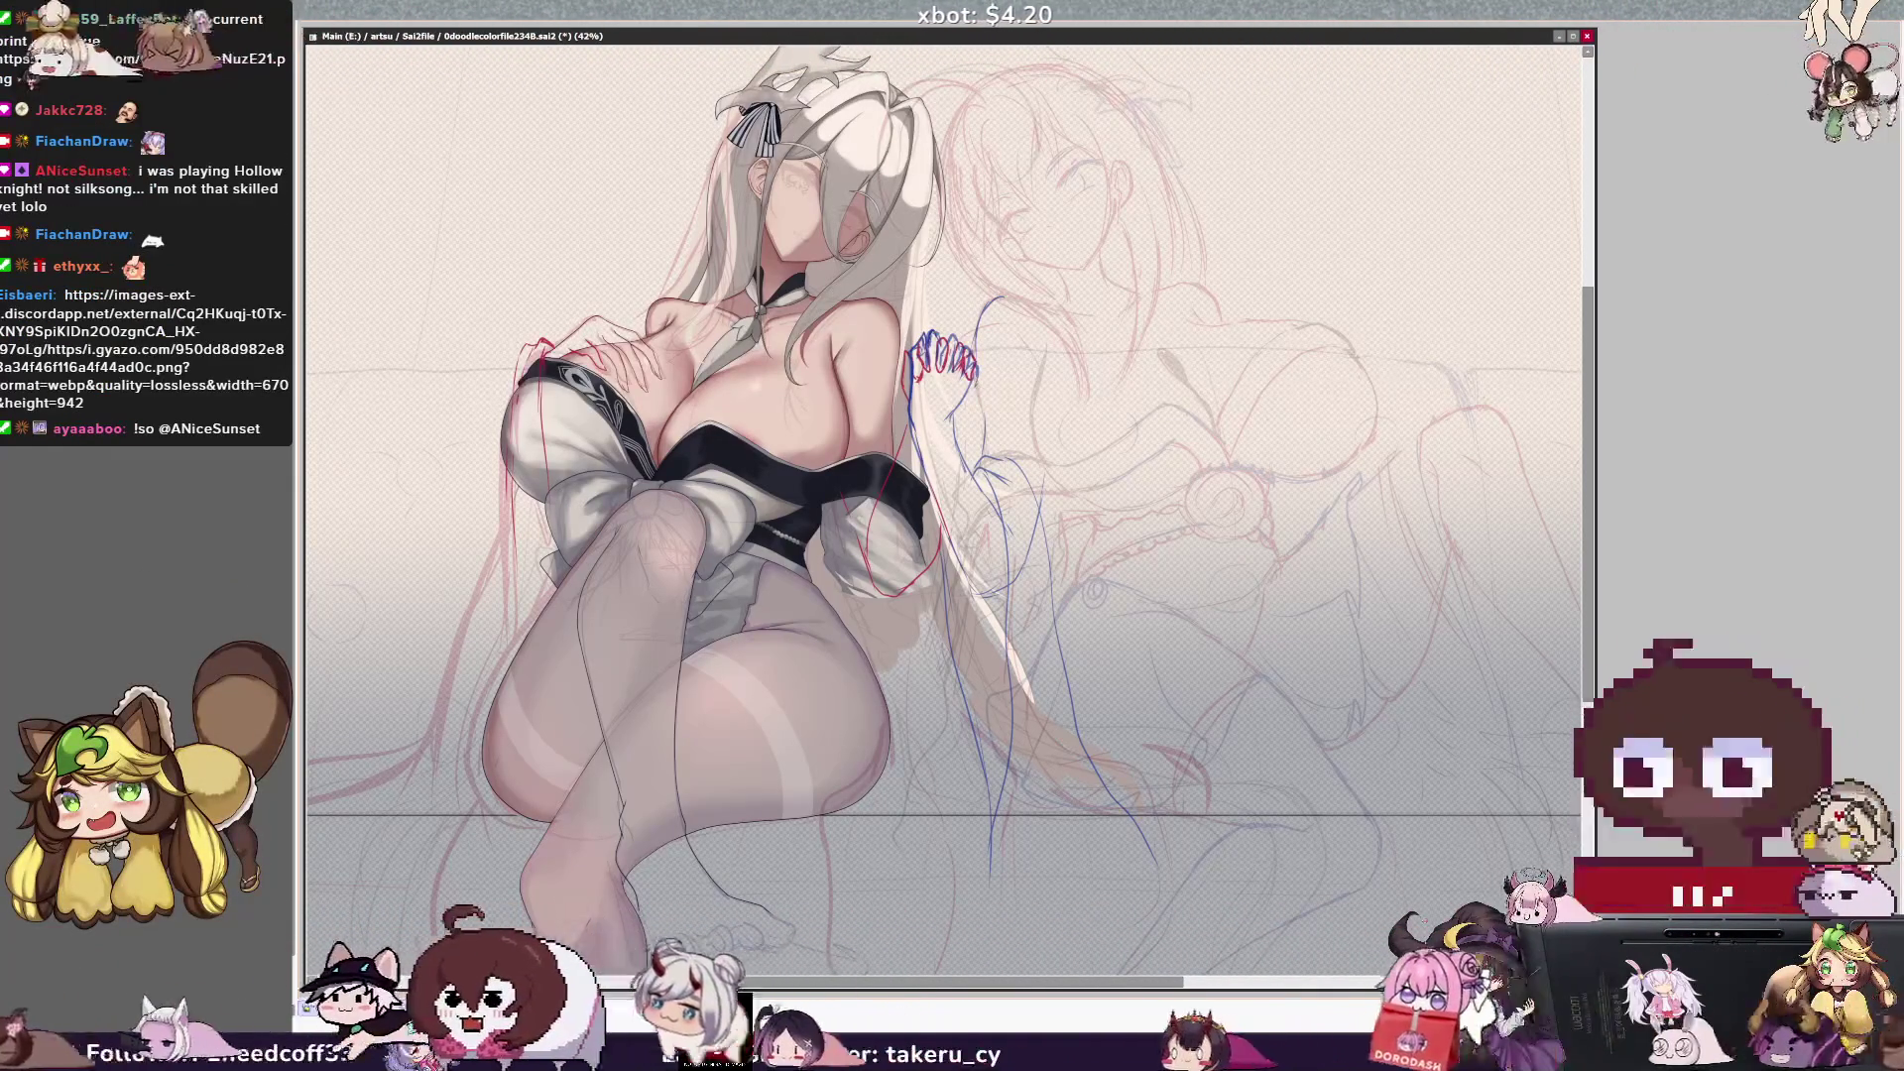
key("h")
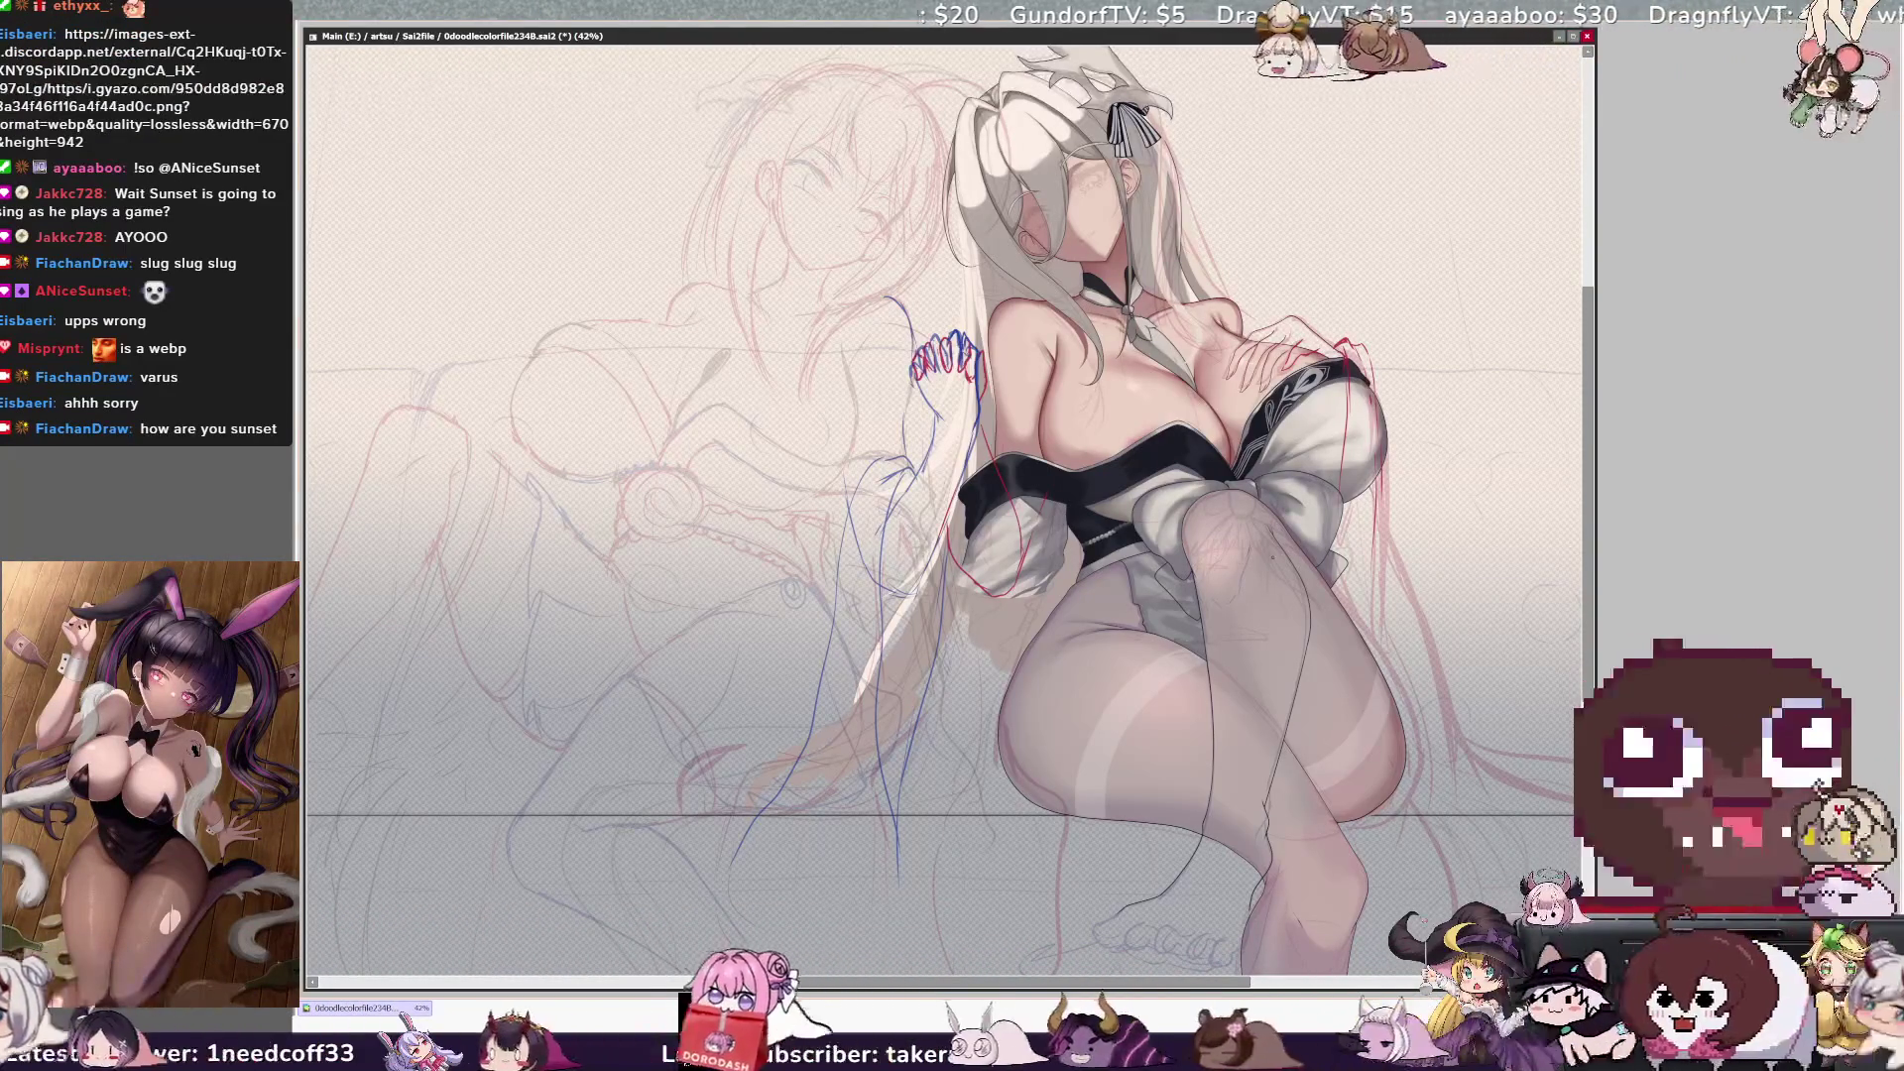
key("h")
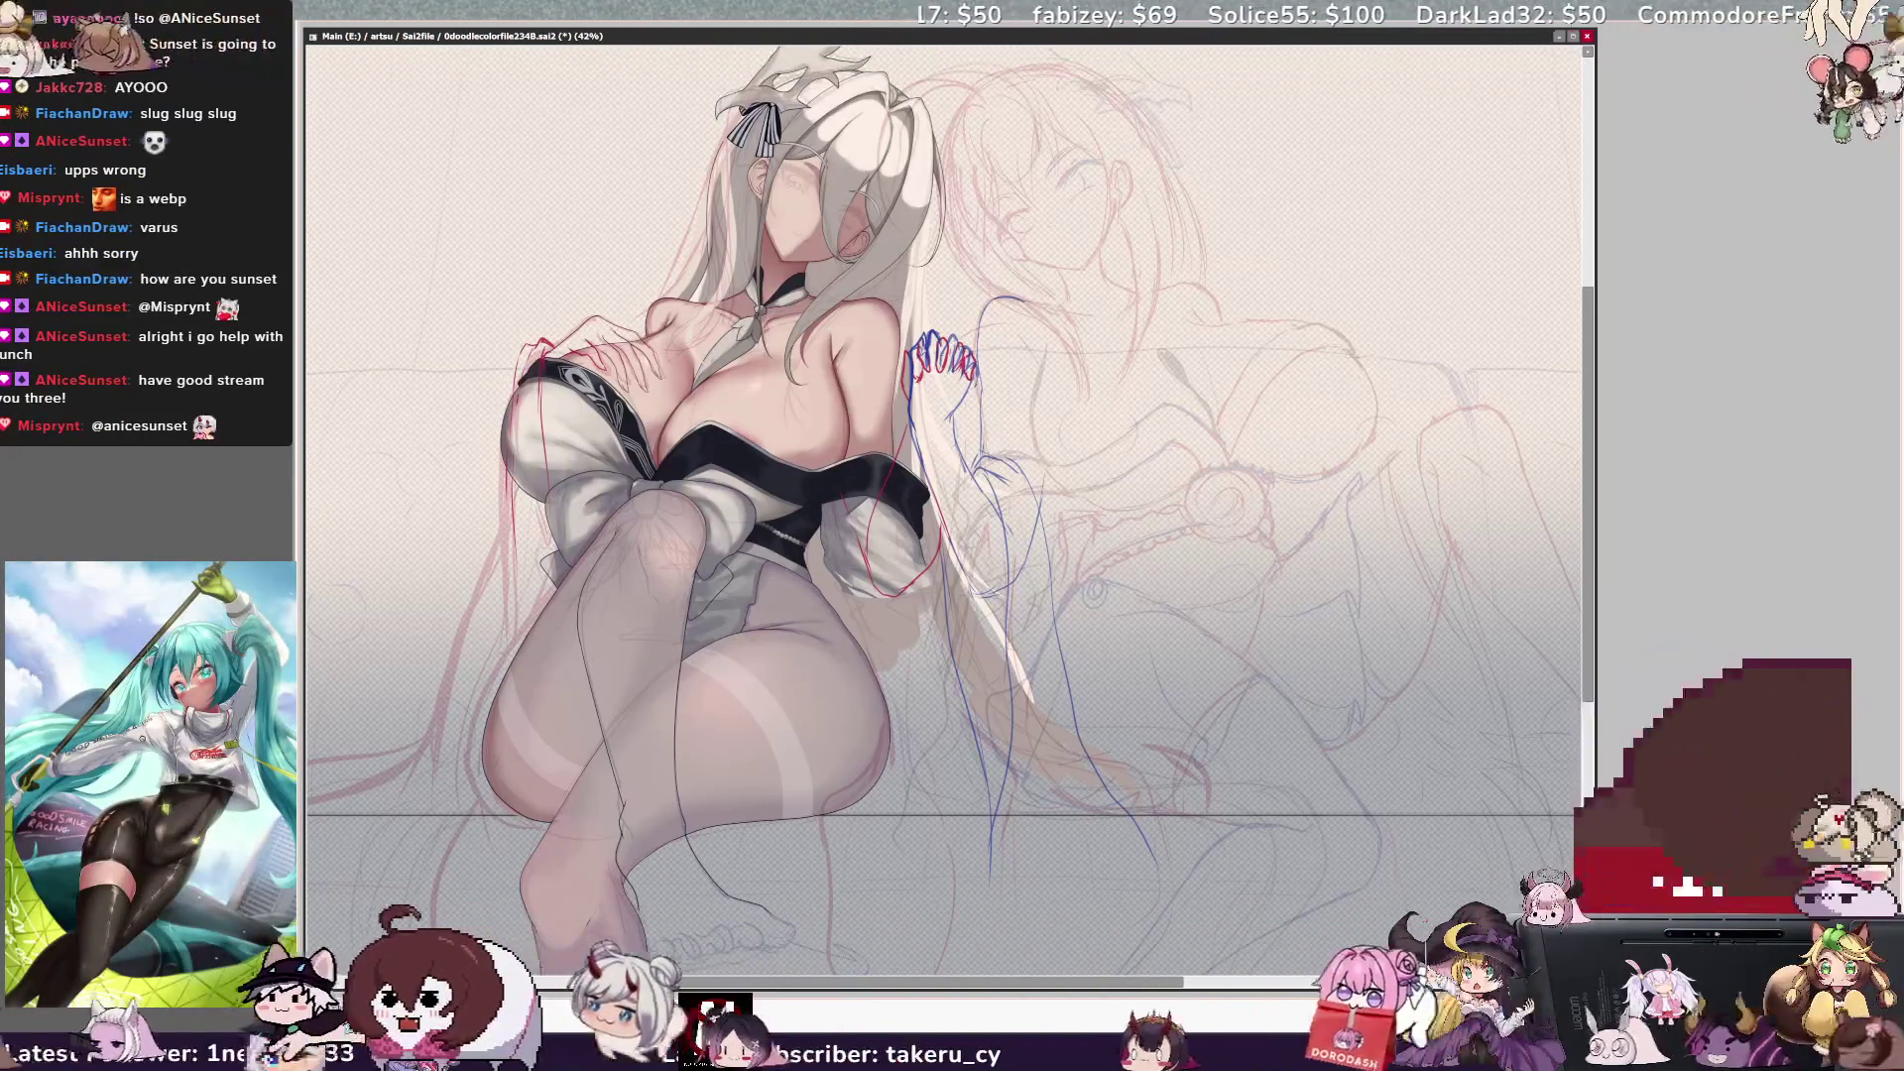
key("h")
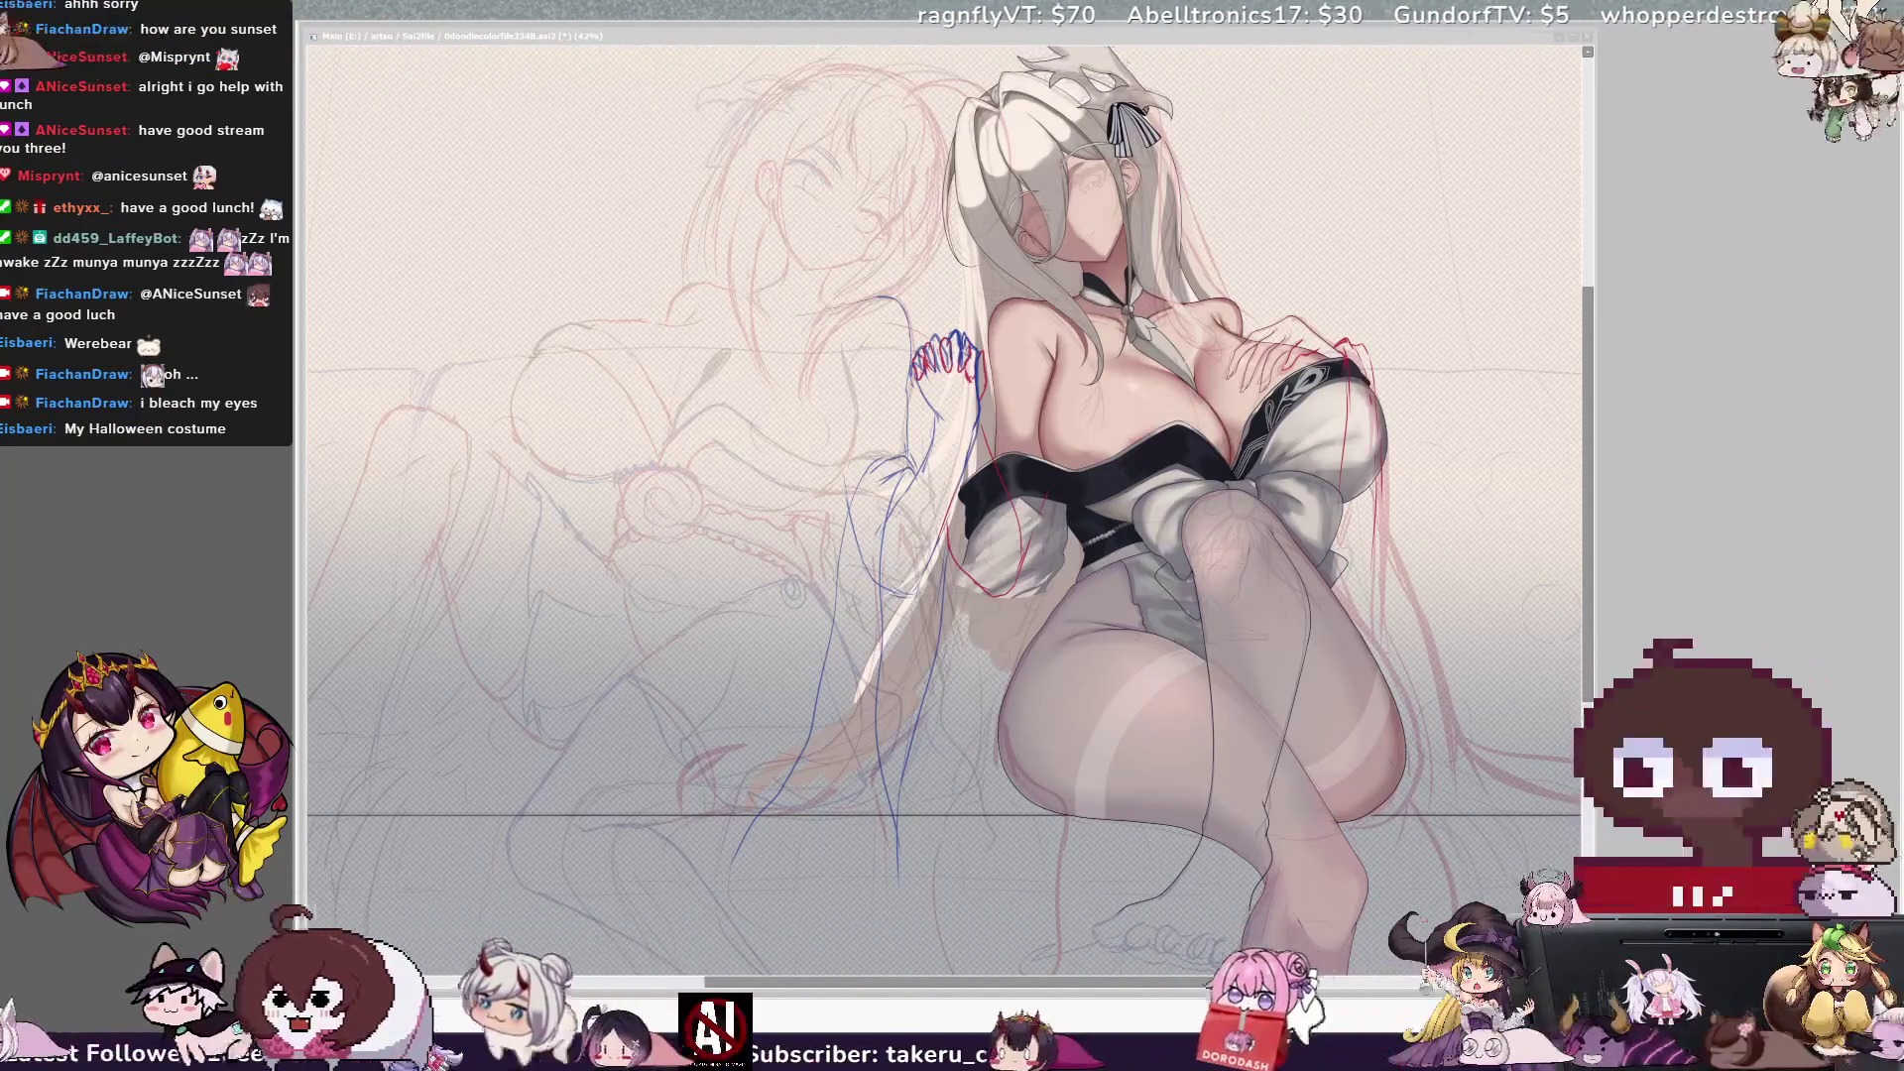
scroll(952, 506, "right", 2)
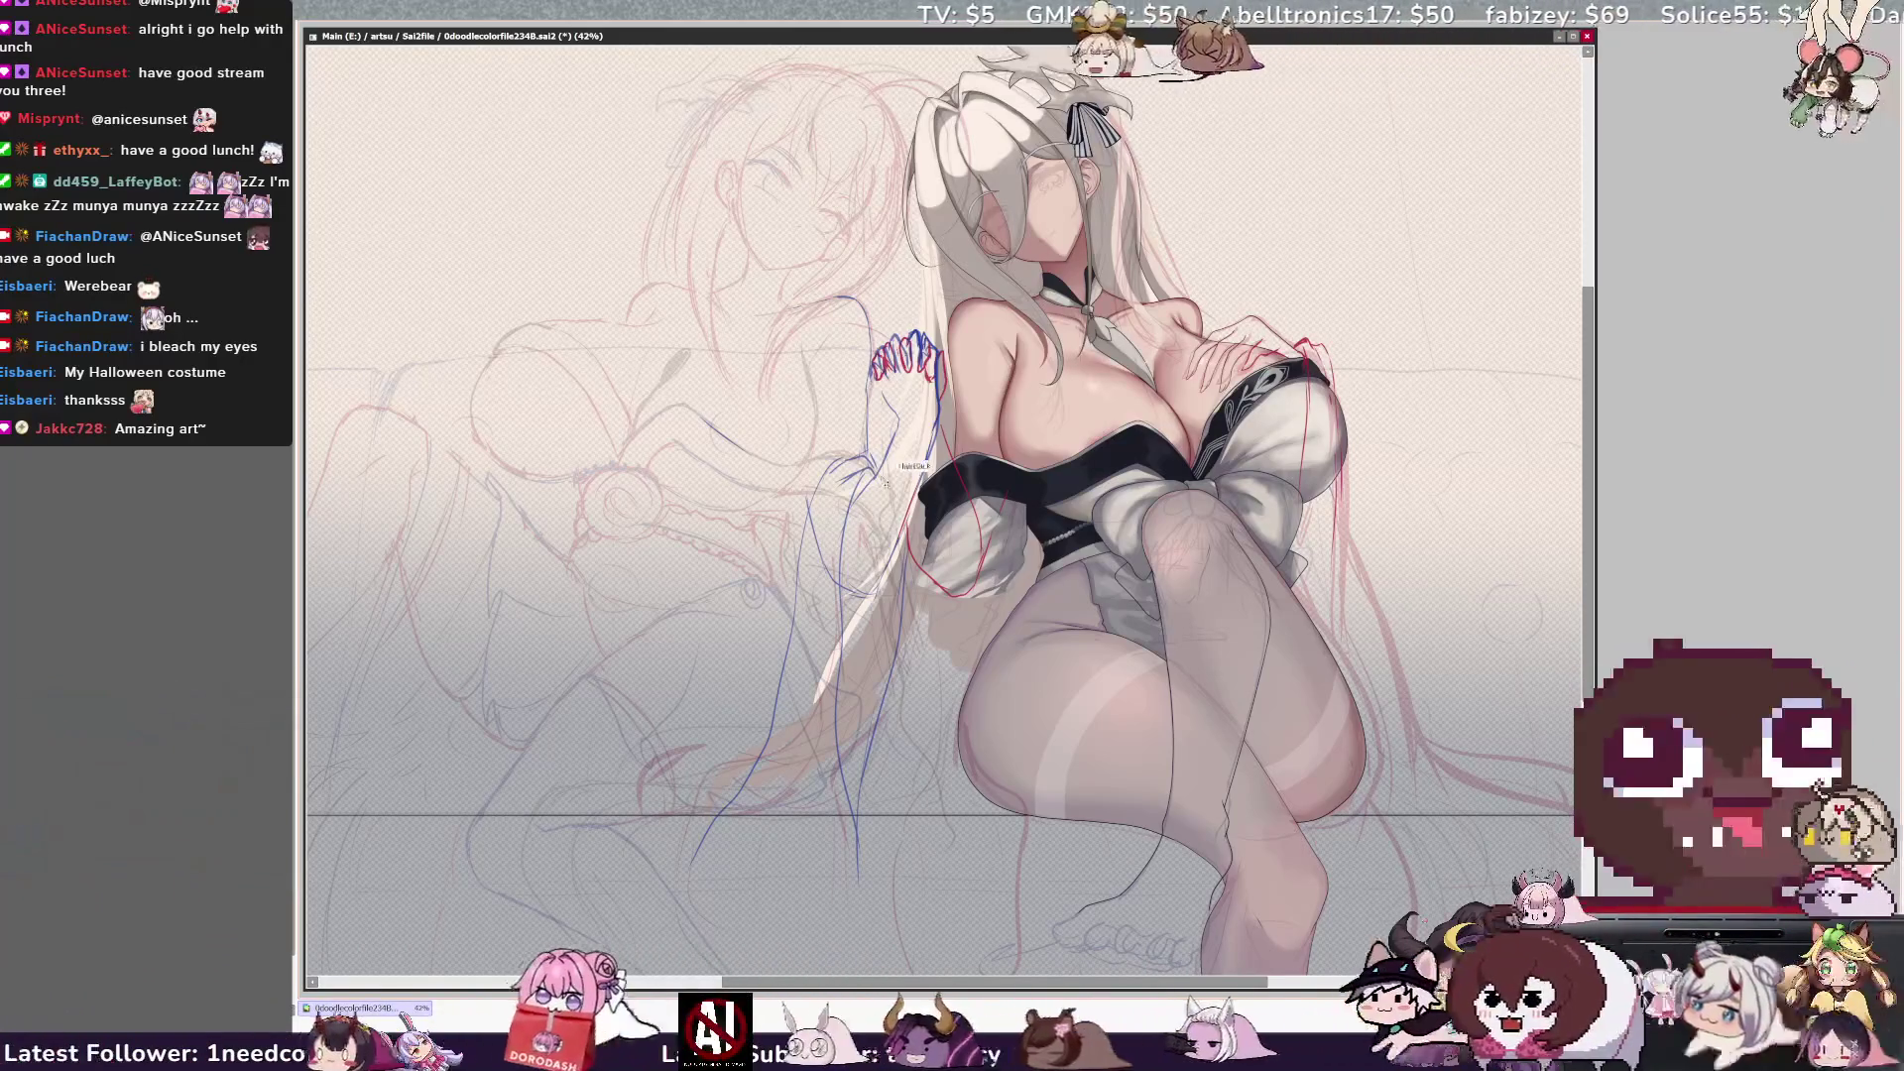
Mirror the drawing to check balance and add a faint toe sketch stroke beneath the feet.
key("h")
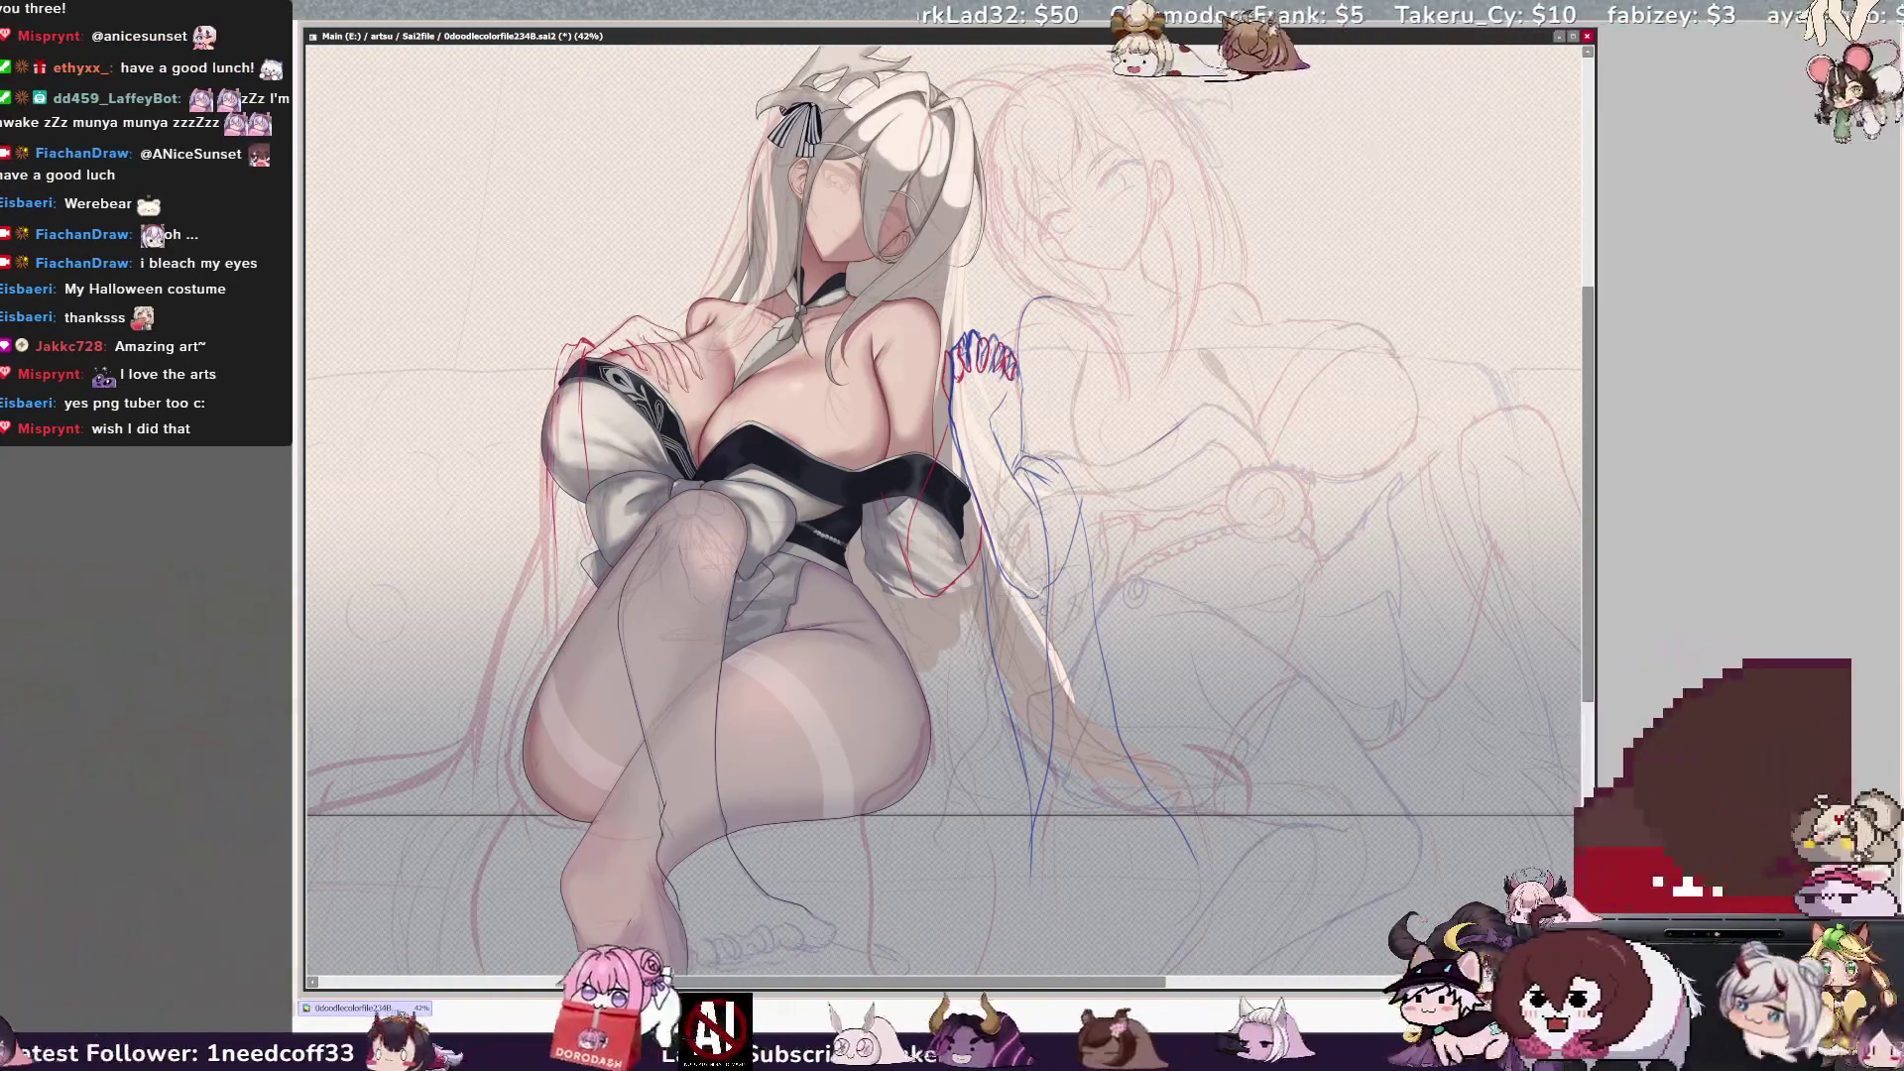
left_click_drag(1204, 751, 1250, 800)
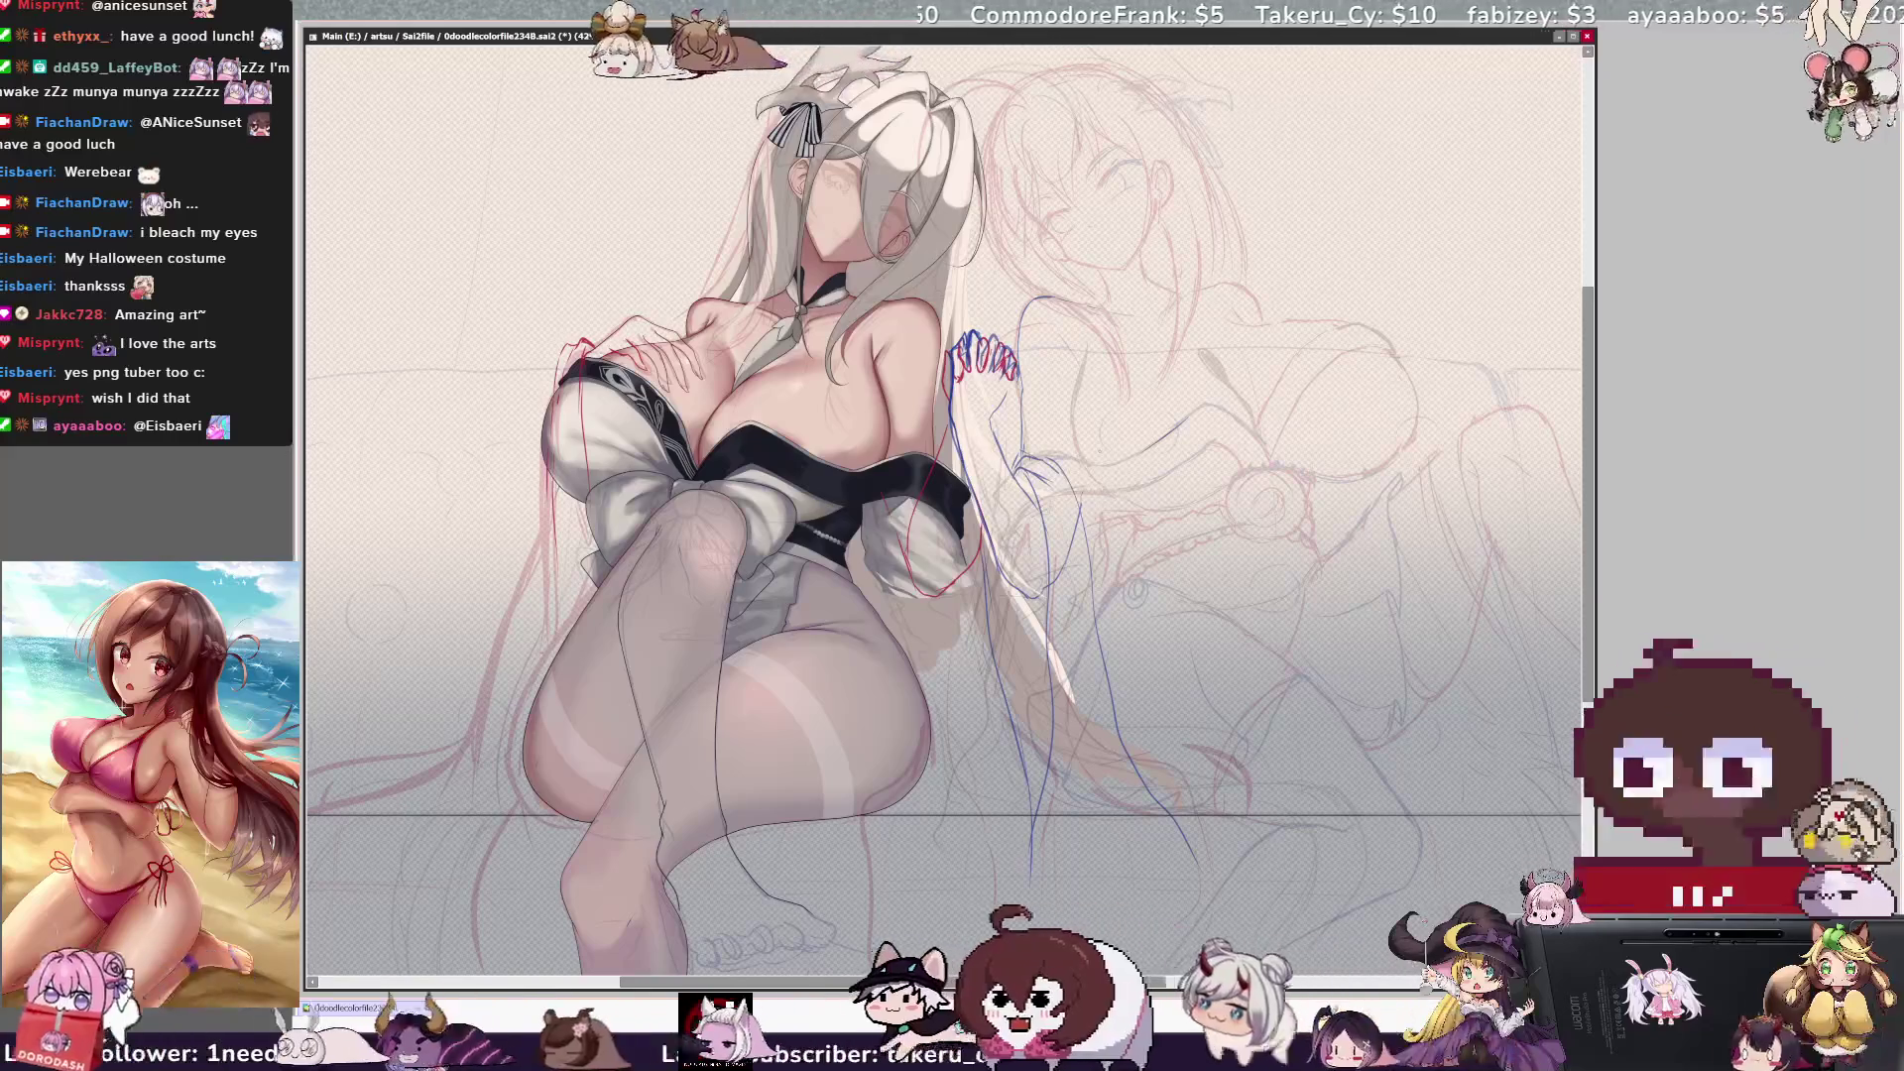
Unflip the view, darken the toe sketch lines with the pencil, and restore the red hand sketch.
key("h")
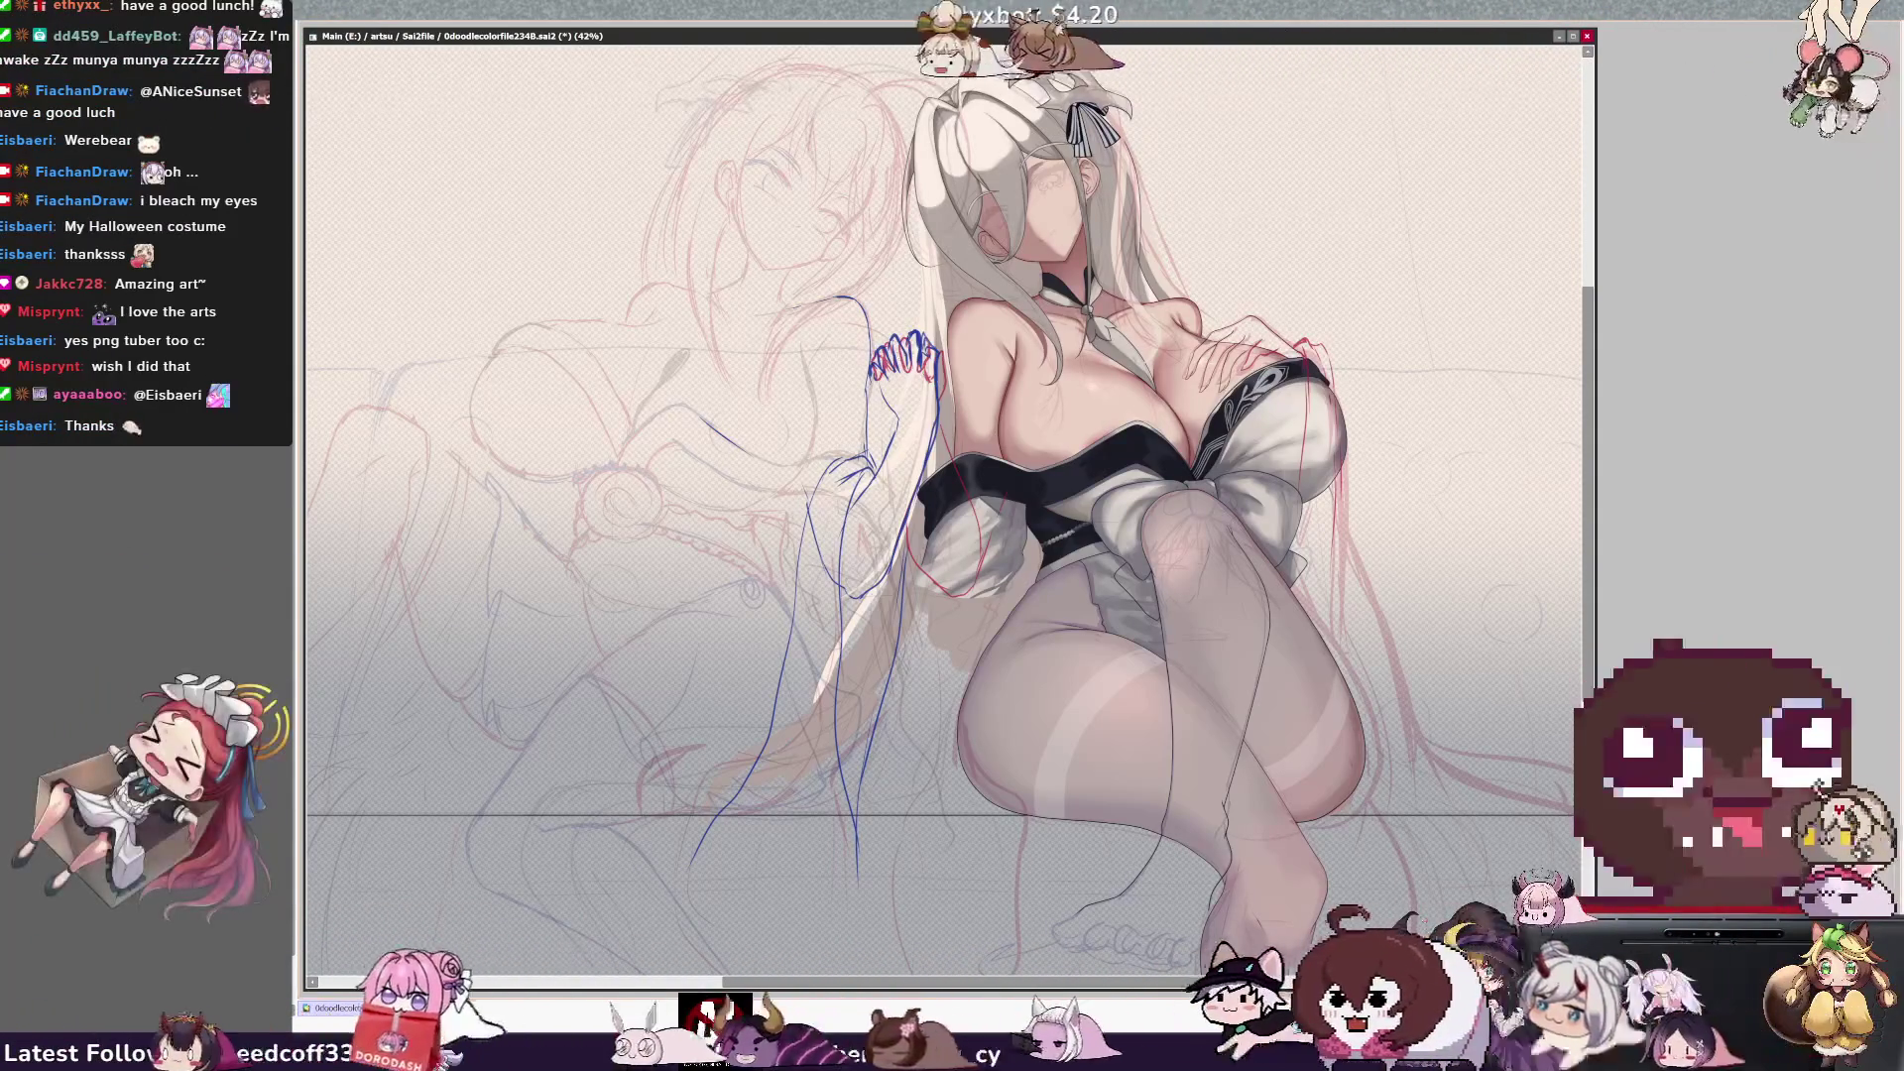
left_click_drag(1059, 935, 1183, 952)
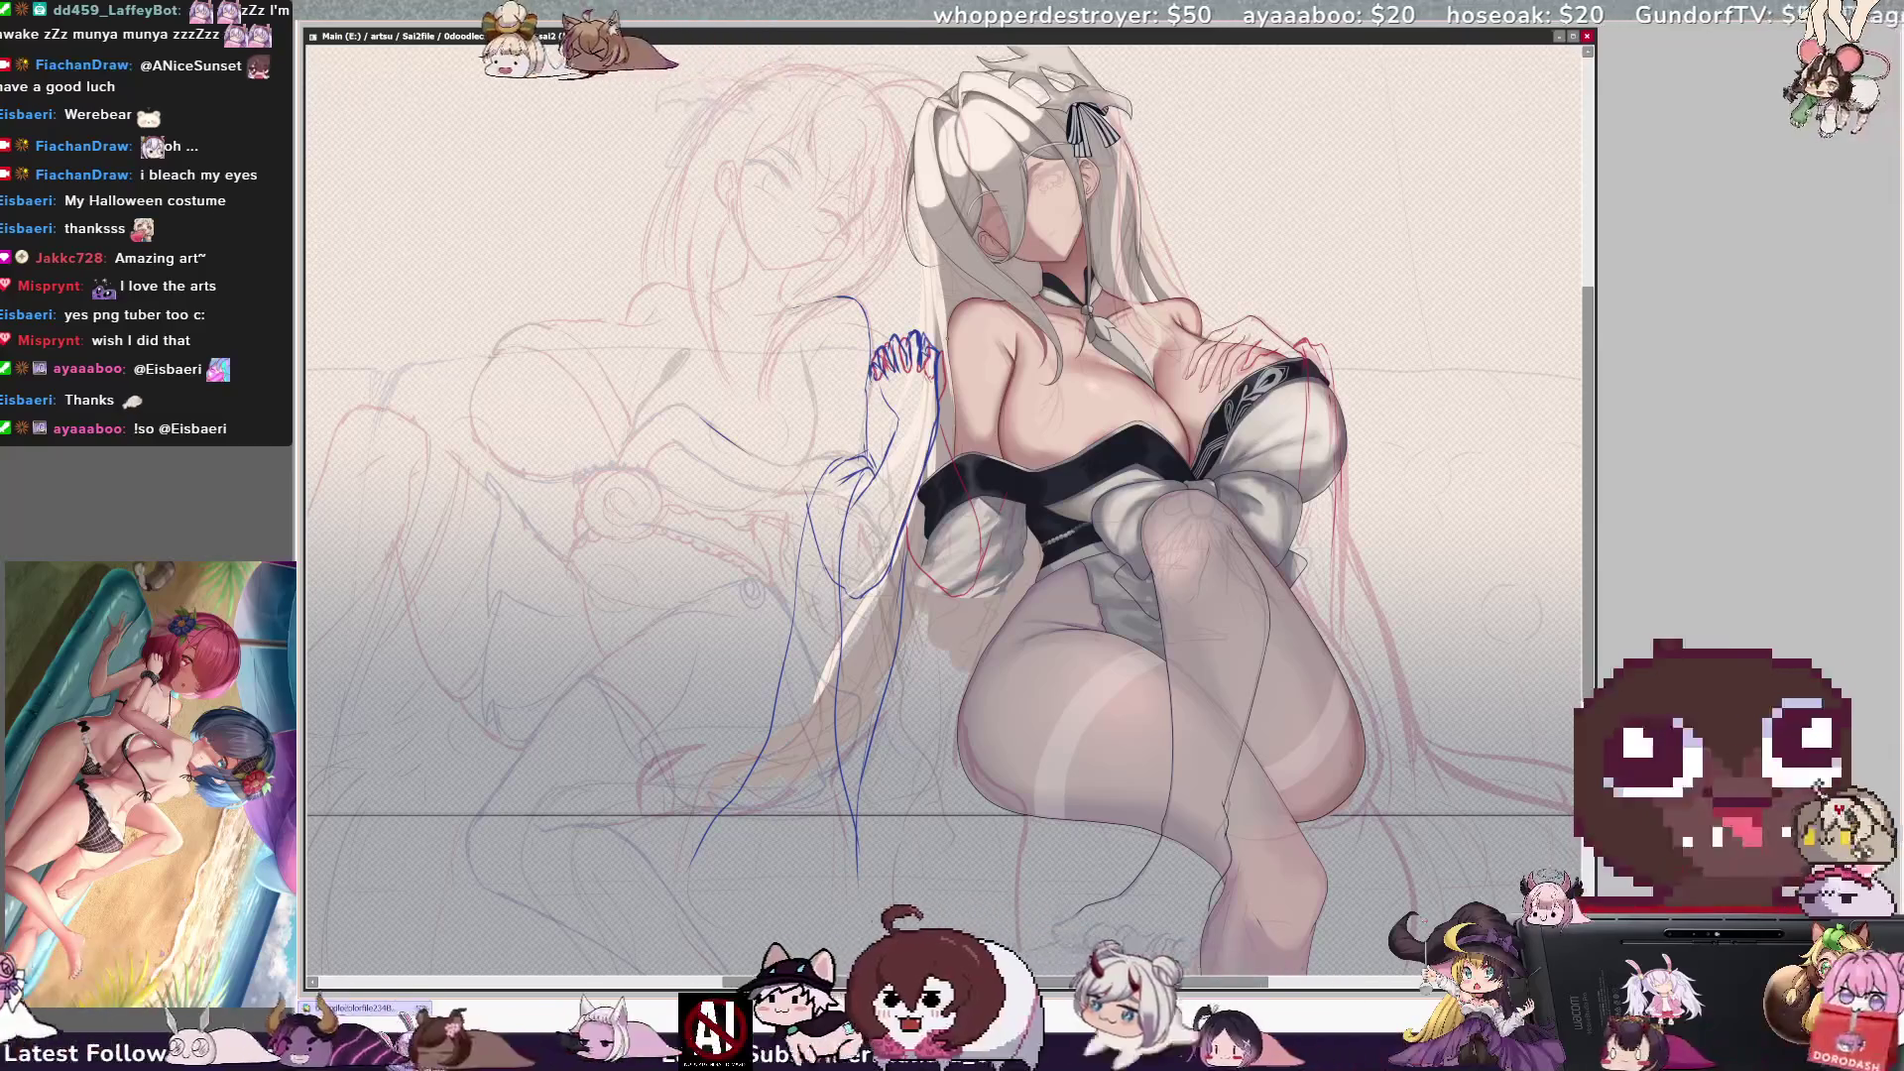
scroll(947, 507, "right", 1)
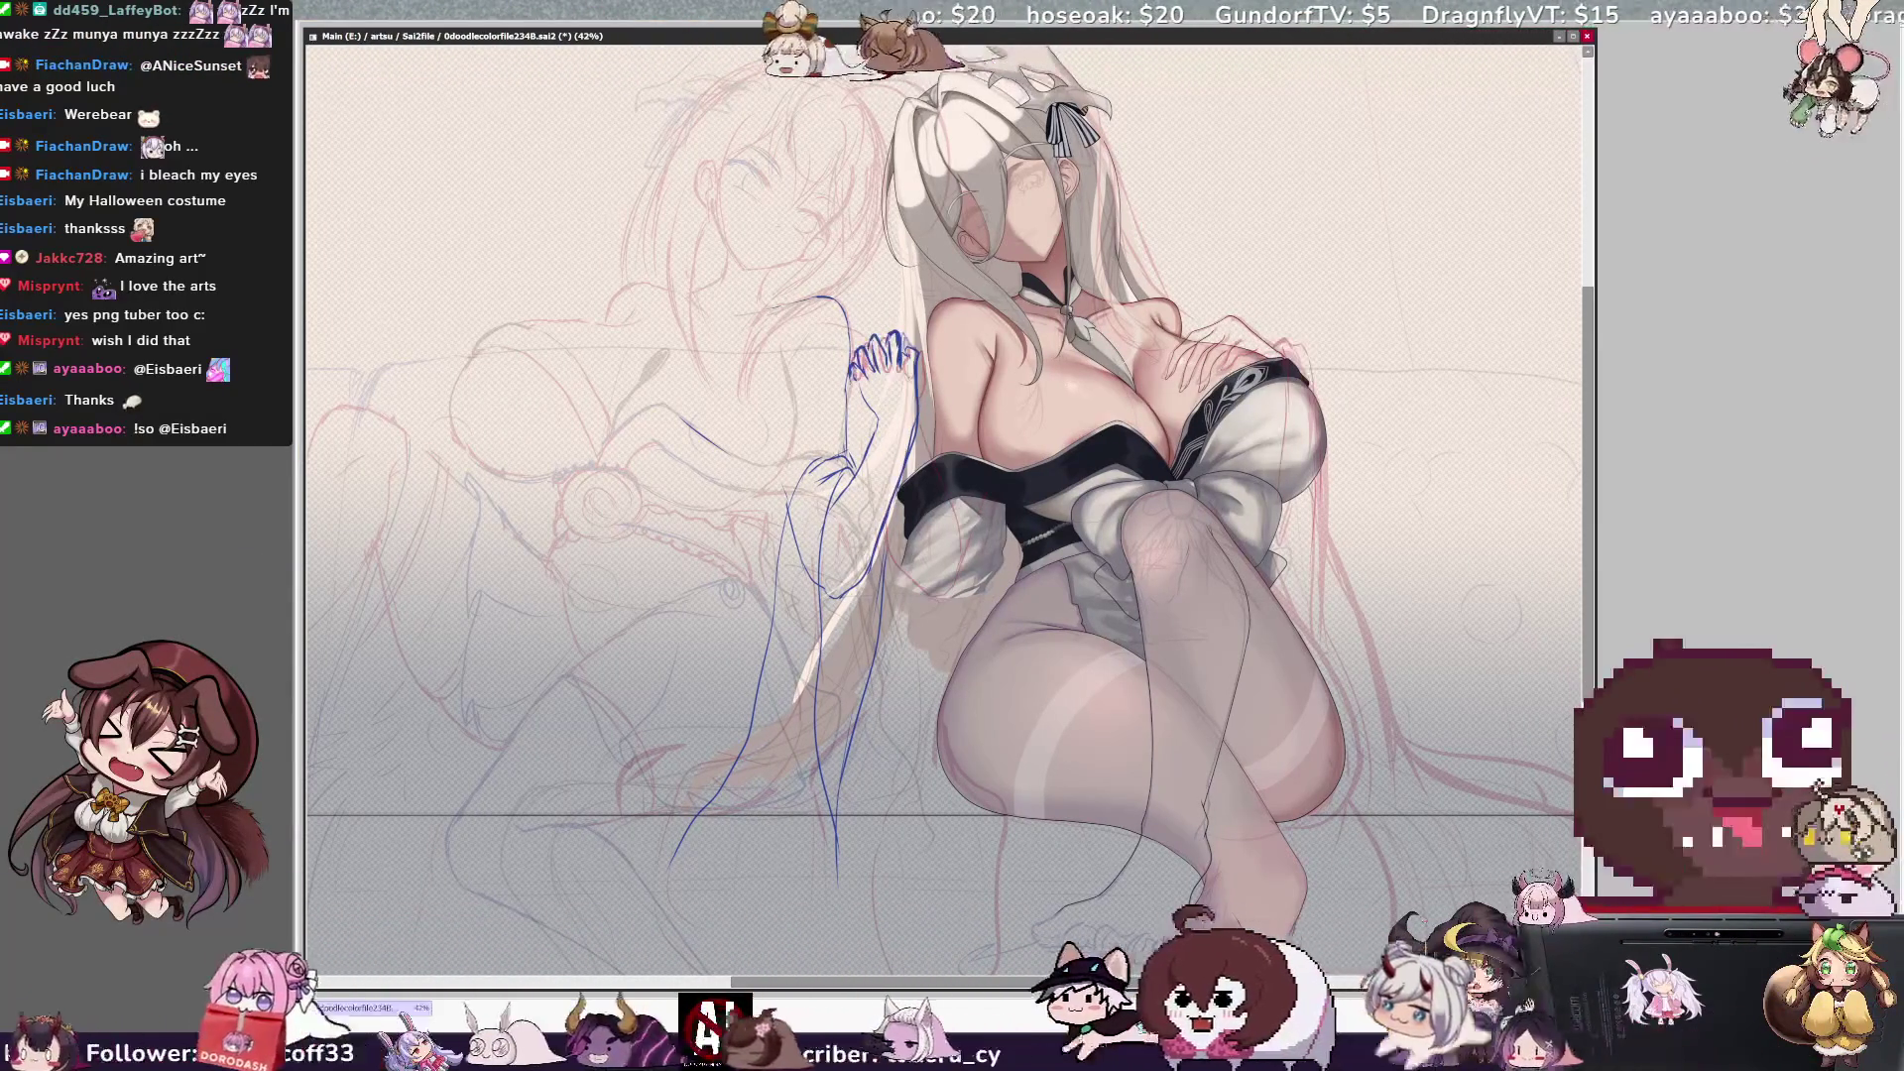
key("ctrl+z")
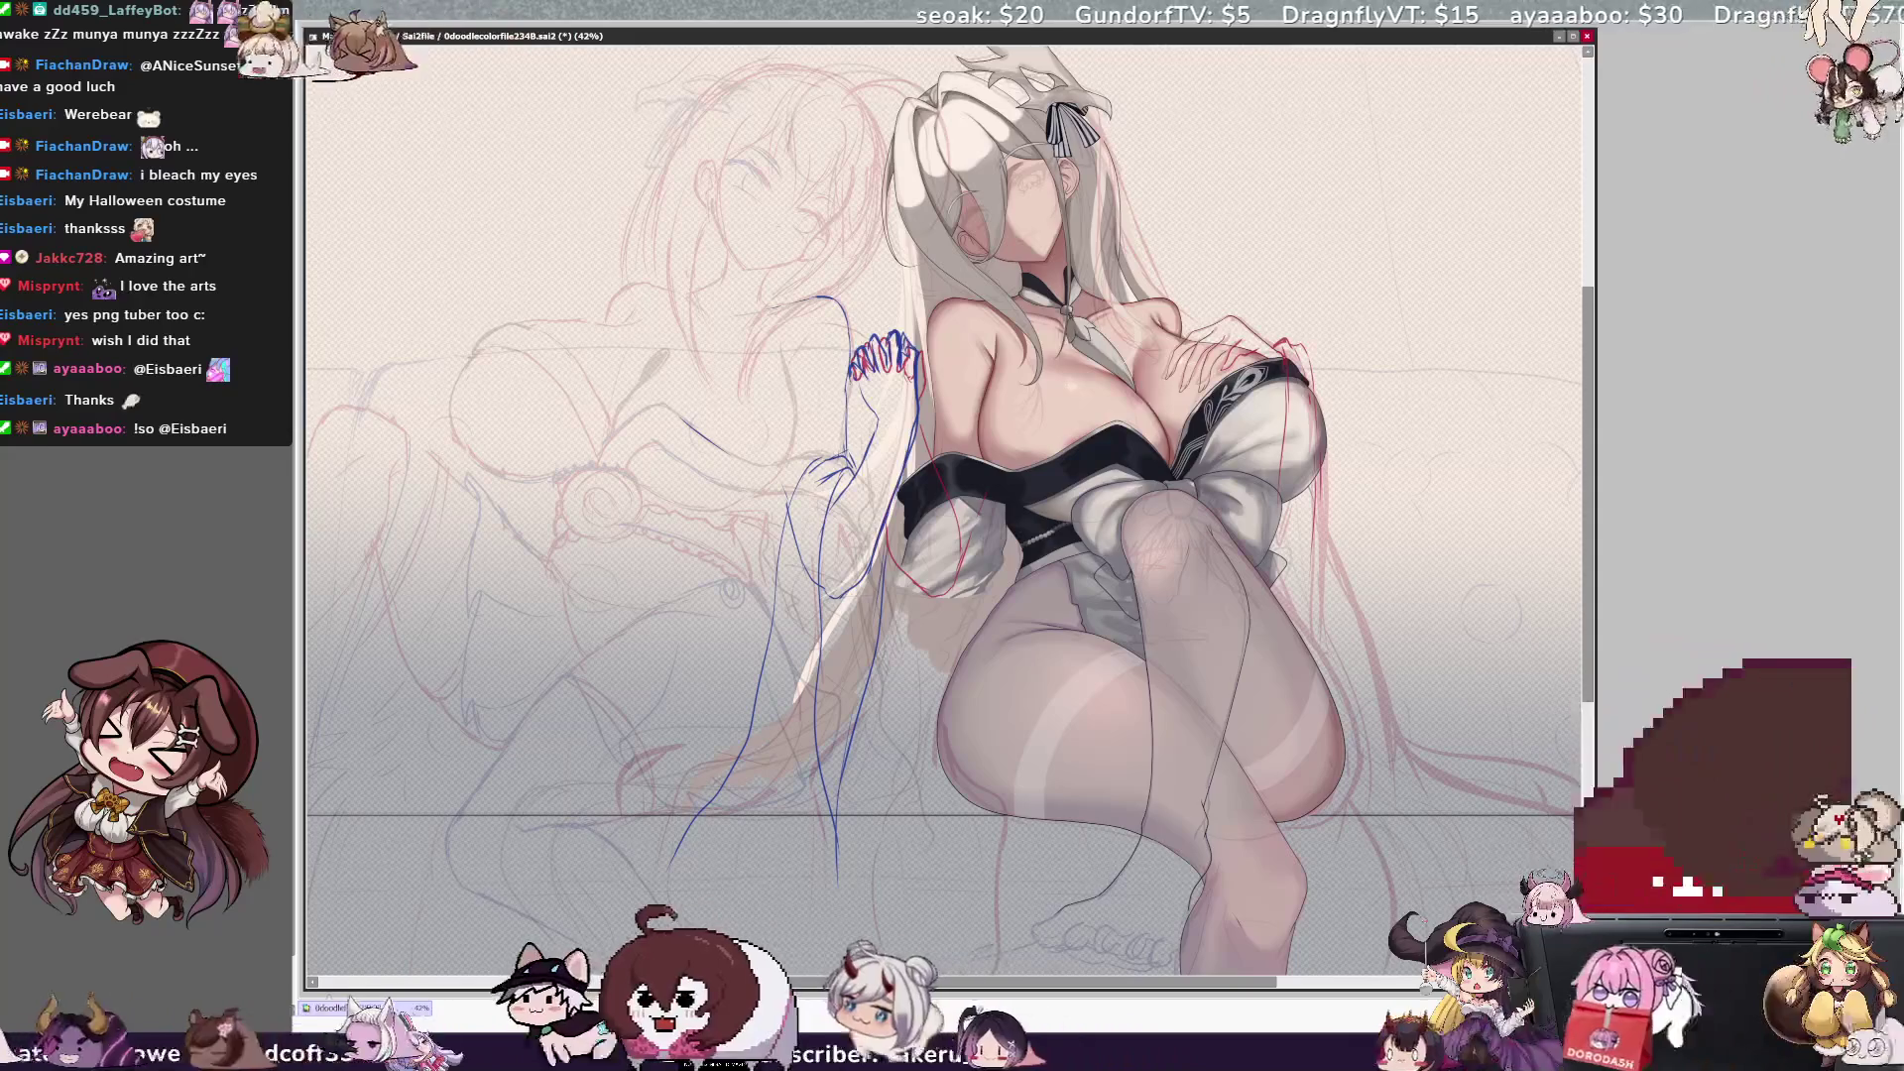
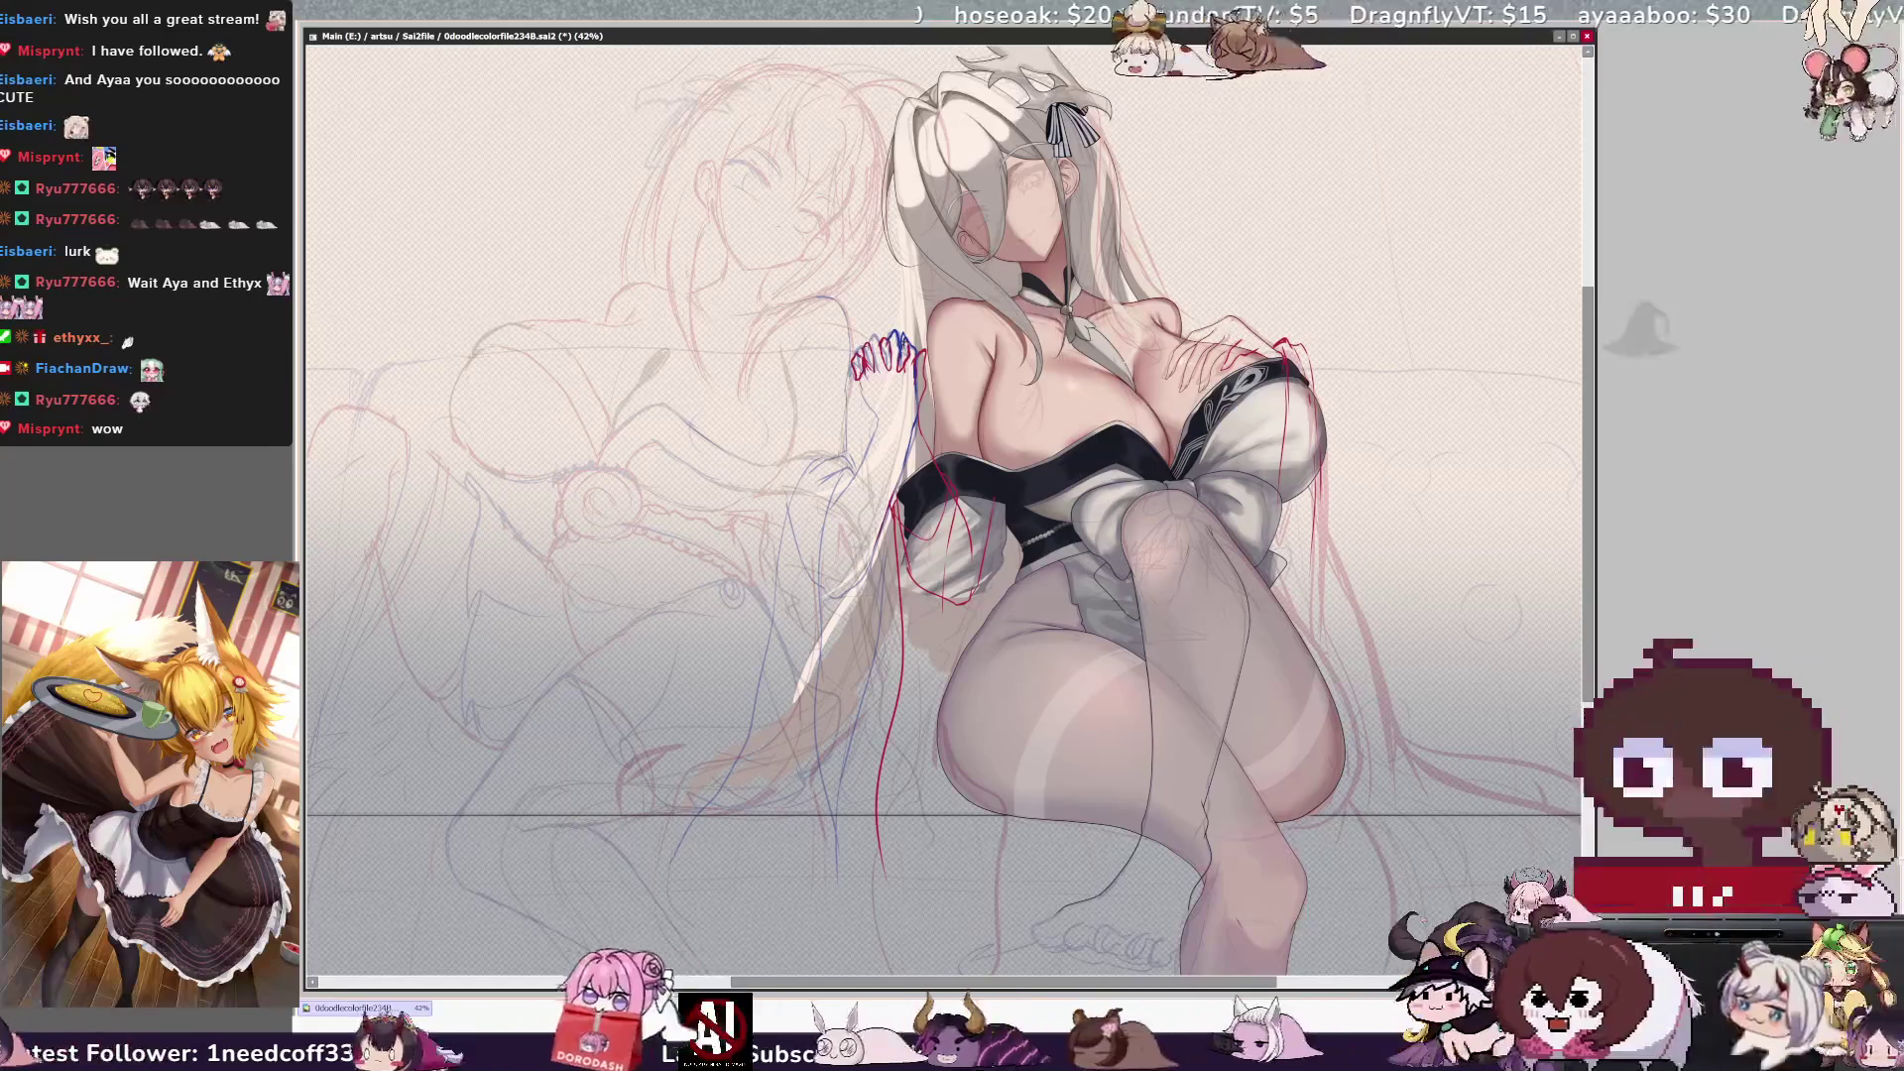
scroll(950, 505, "down", 1)
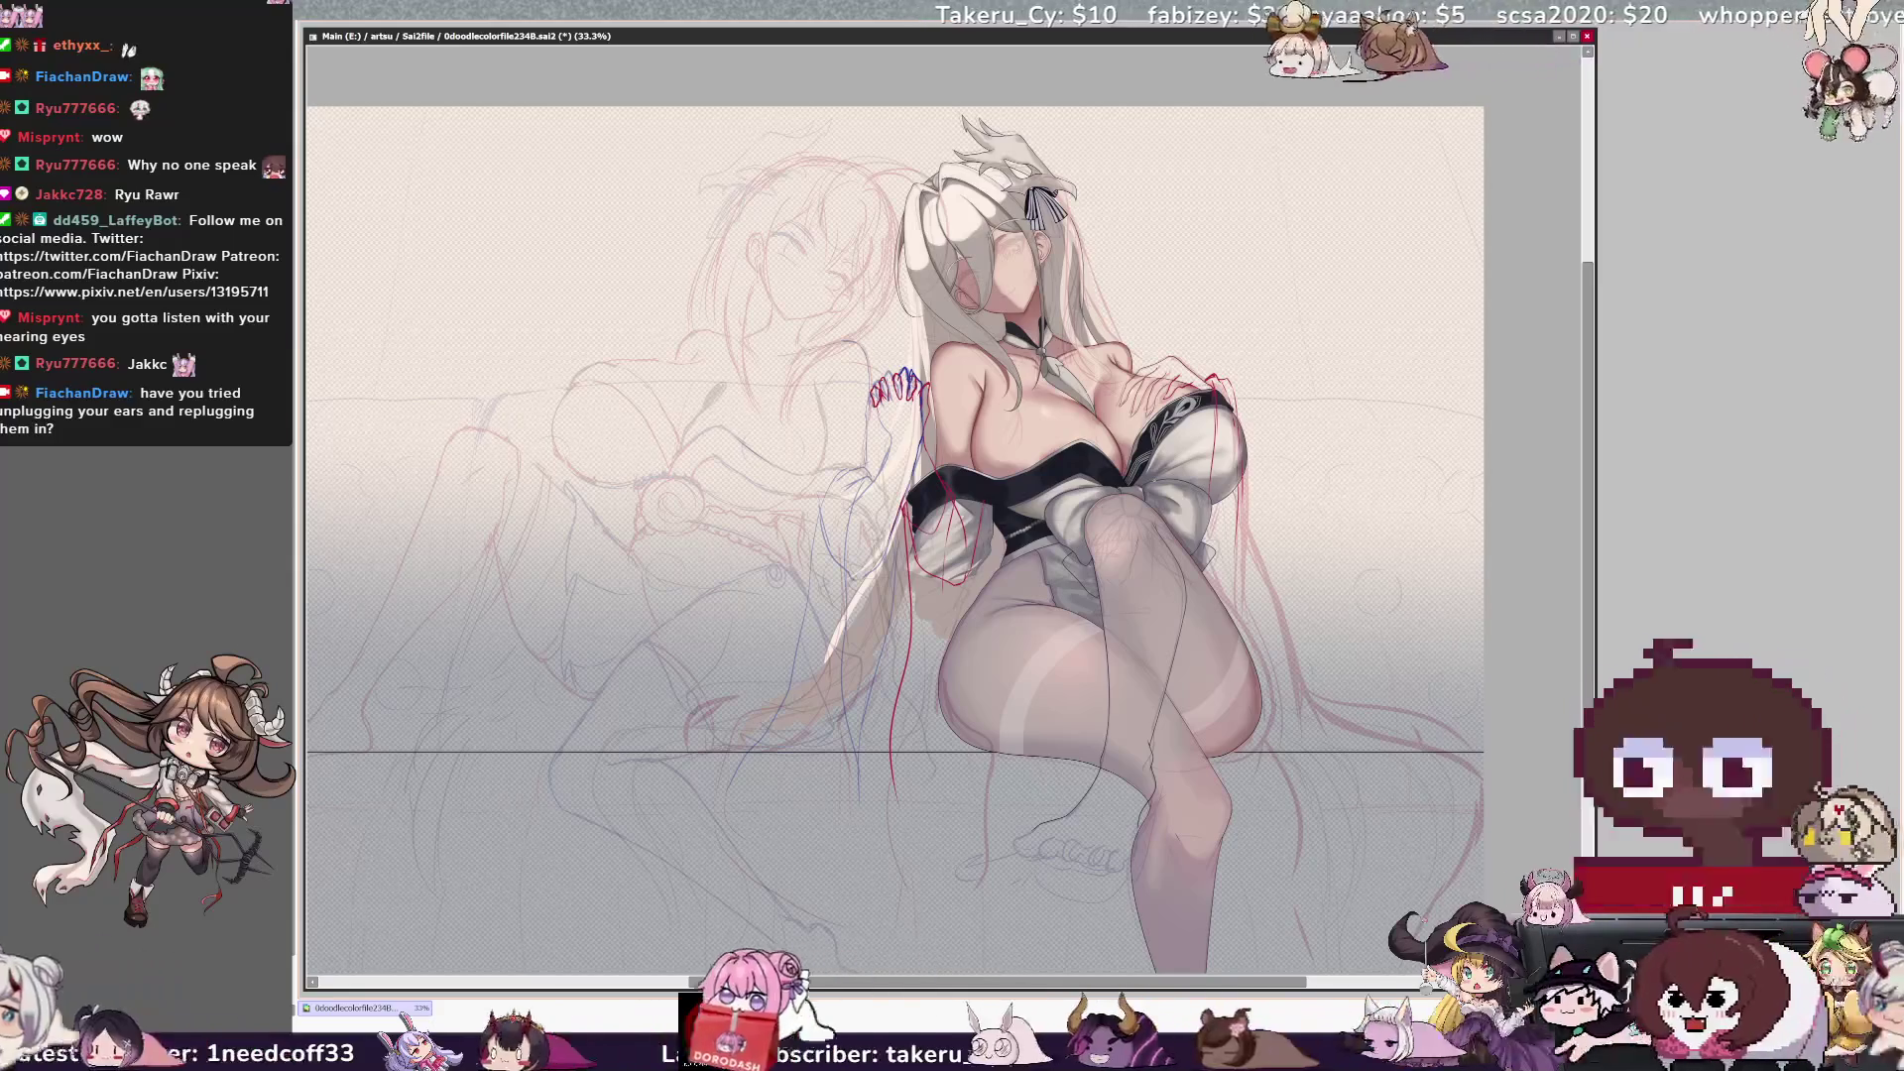
scroll(950, 537, "left", 2)
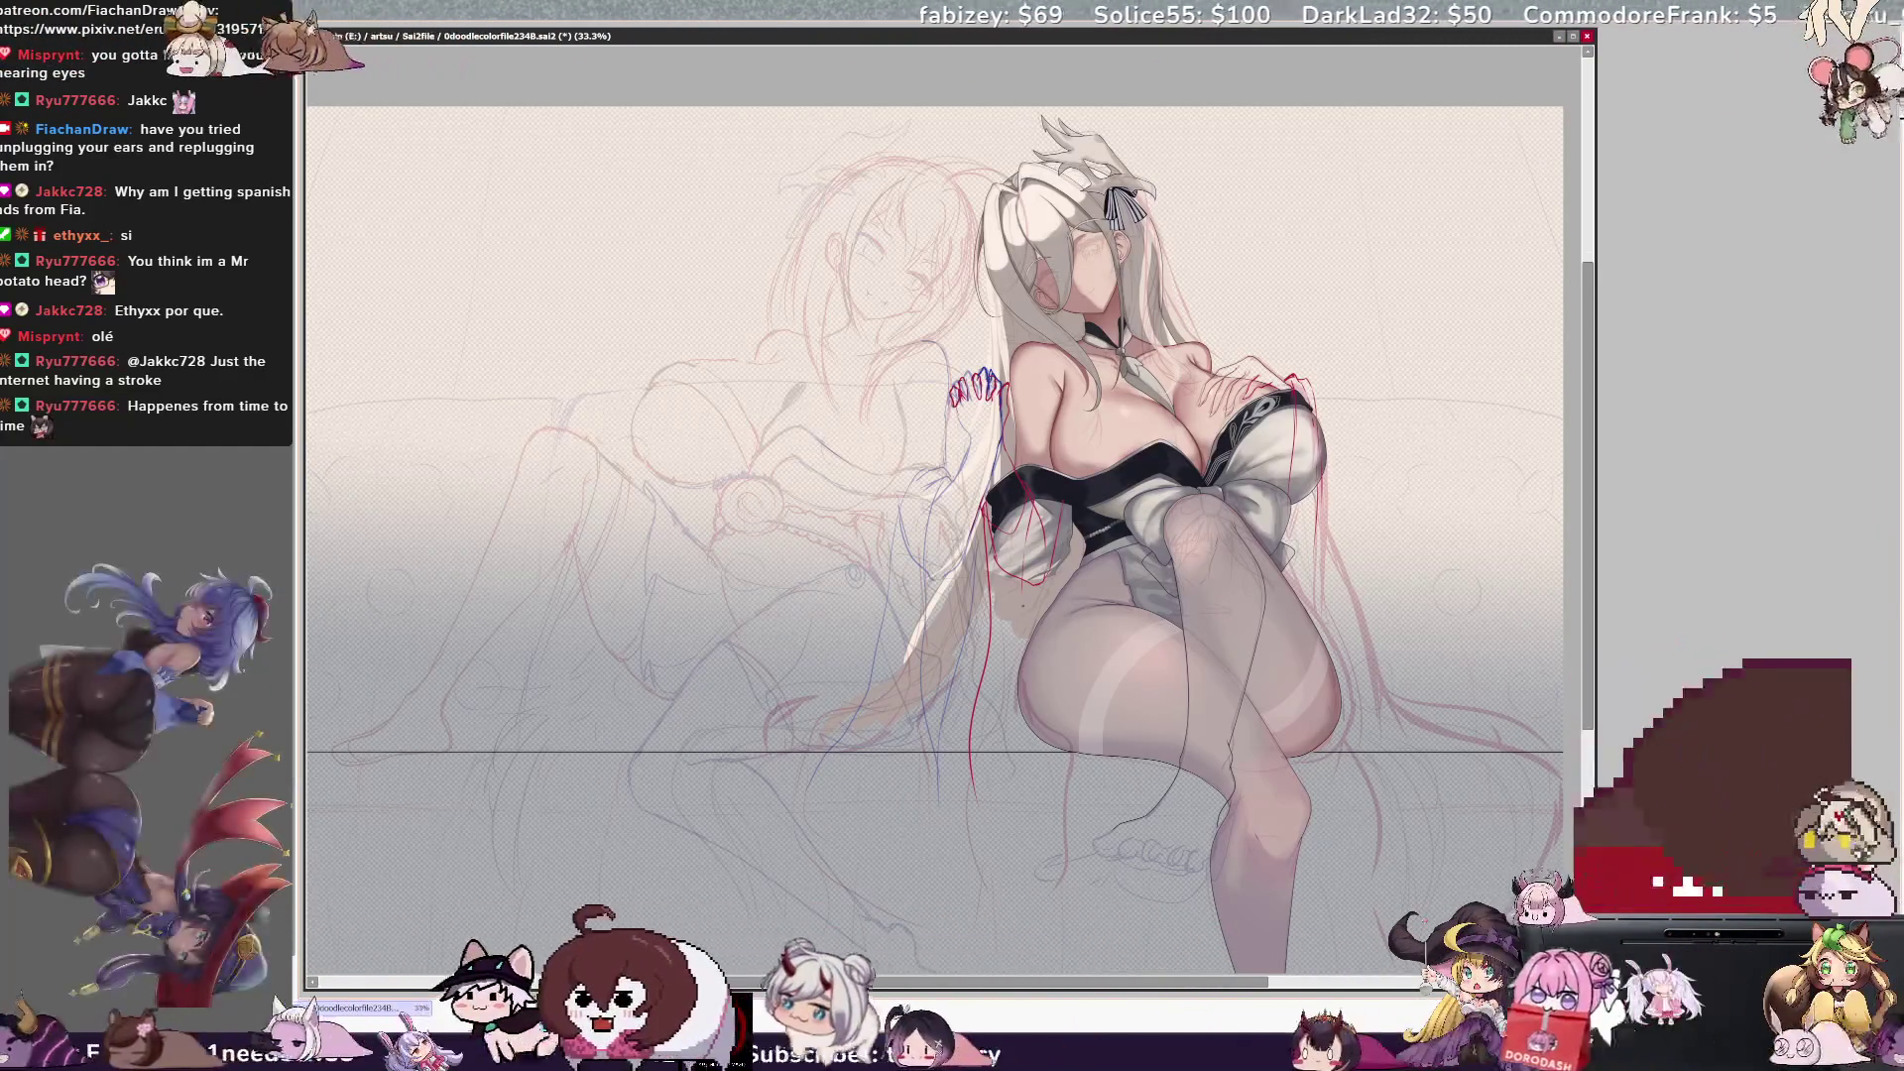
Check the seated girl mirrored, briefly hiding the red and blue correction lines, then compare both orientations.
key("h")
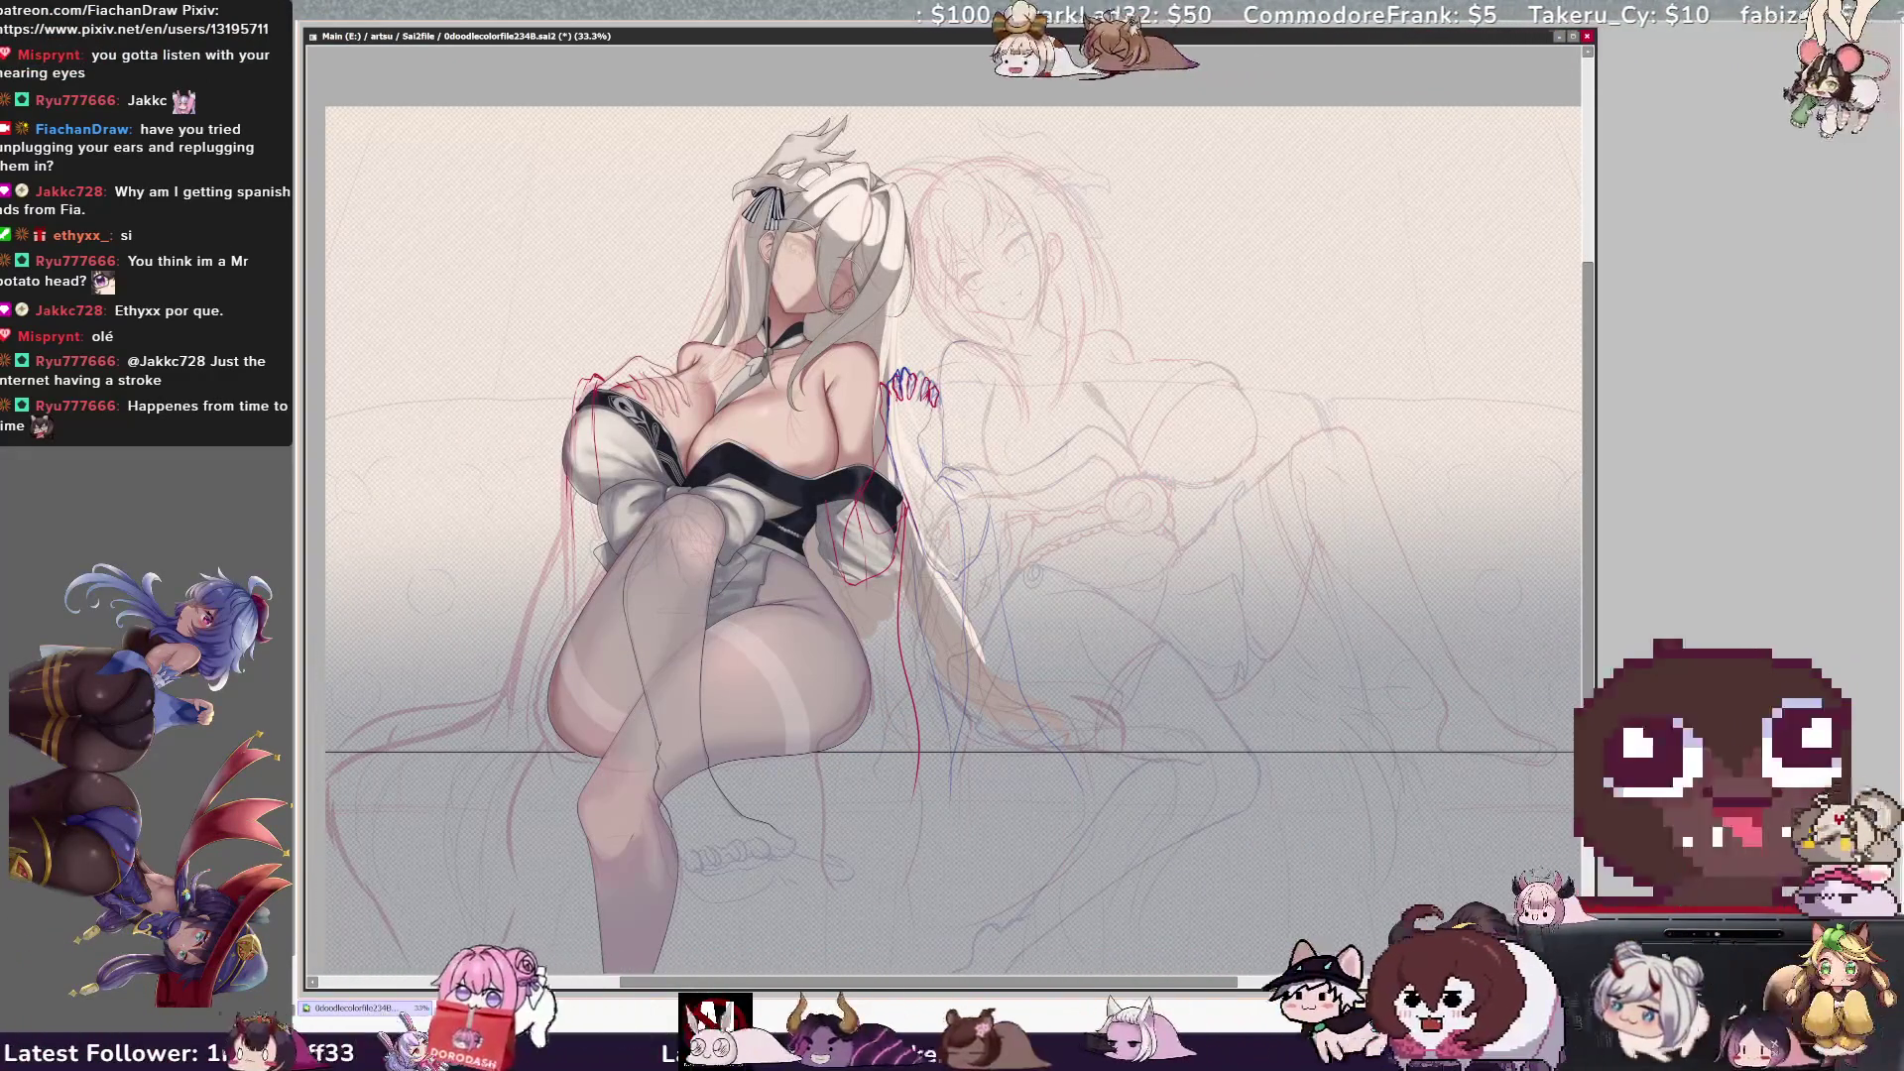
key("ctrl+z")
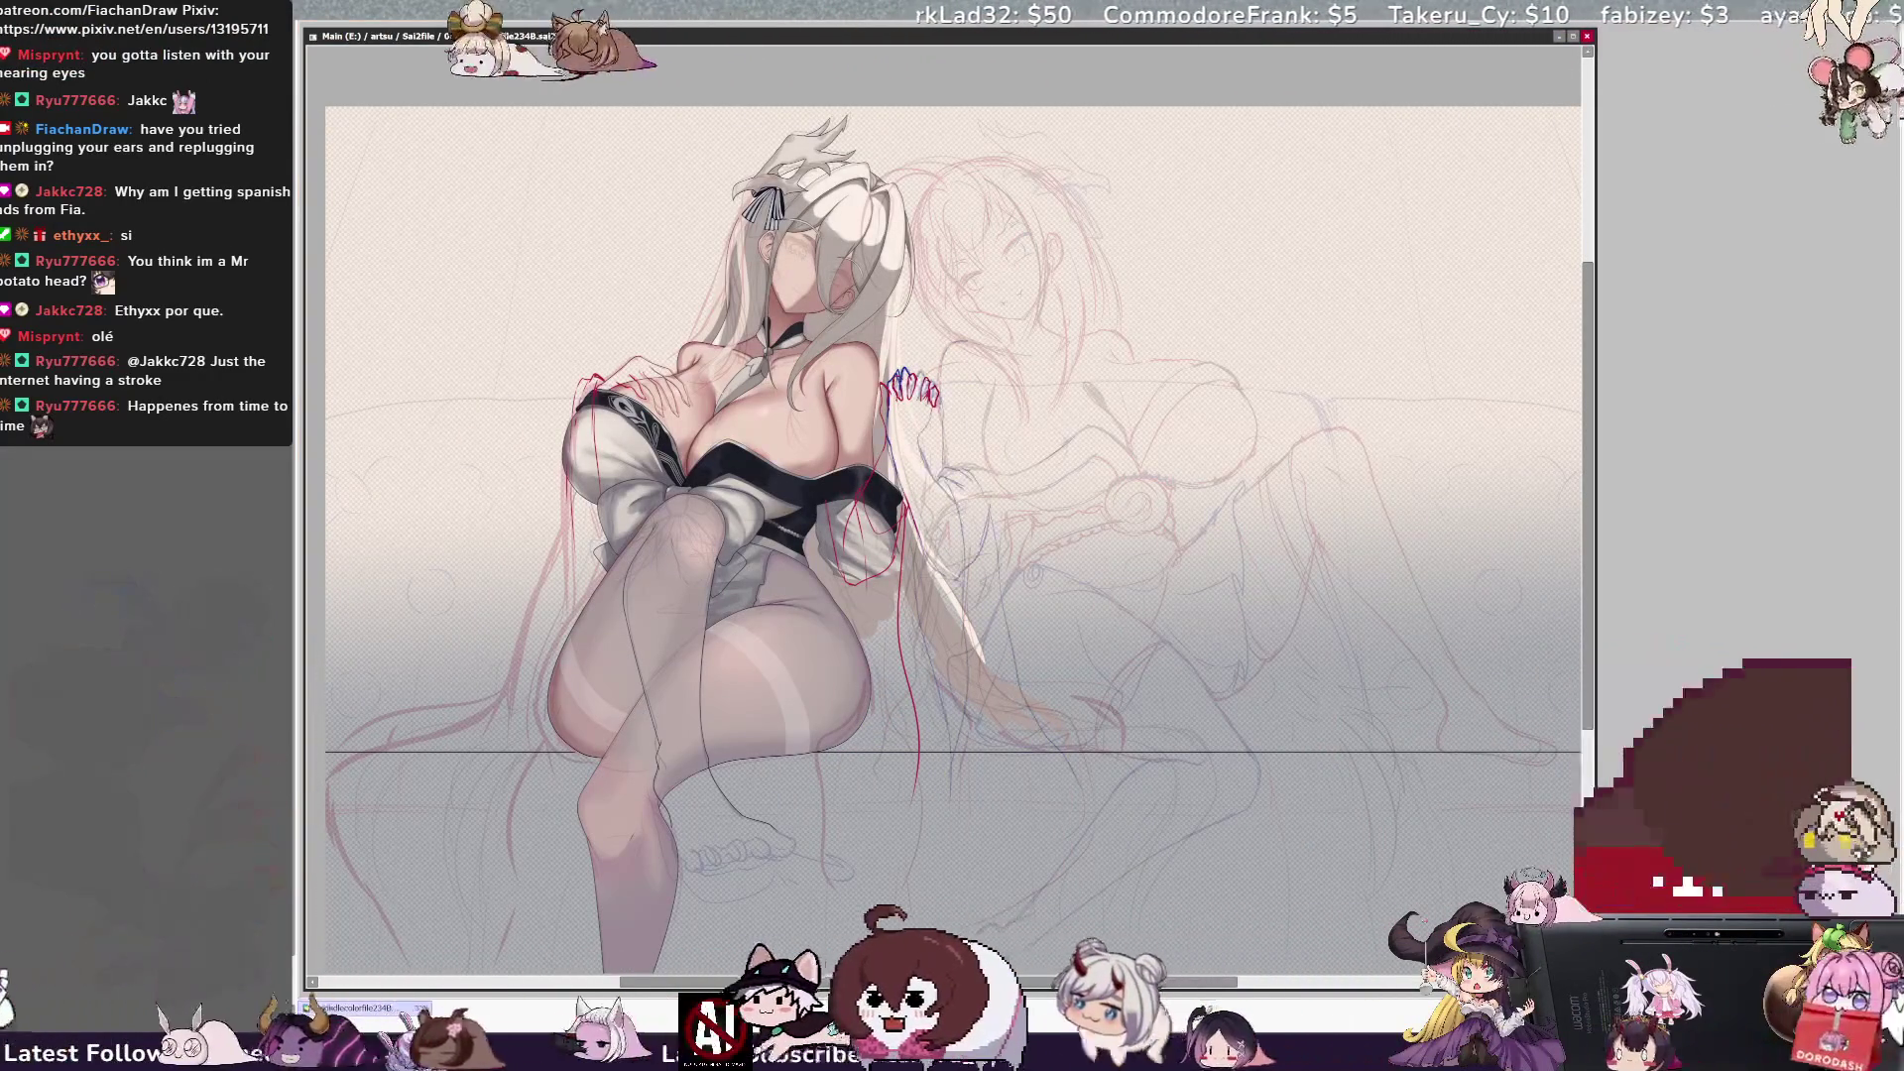
key("ctrl+y")
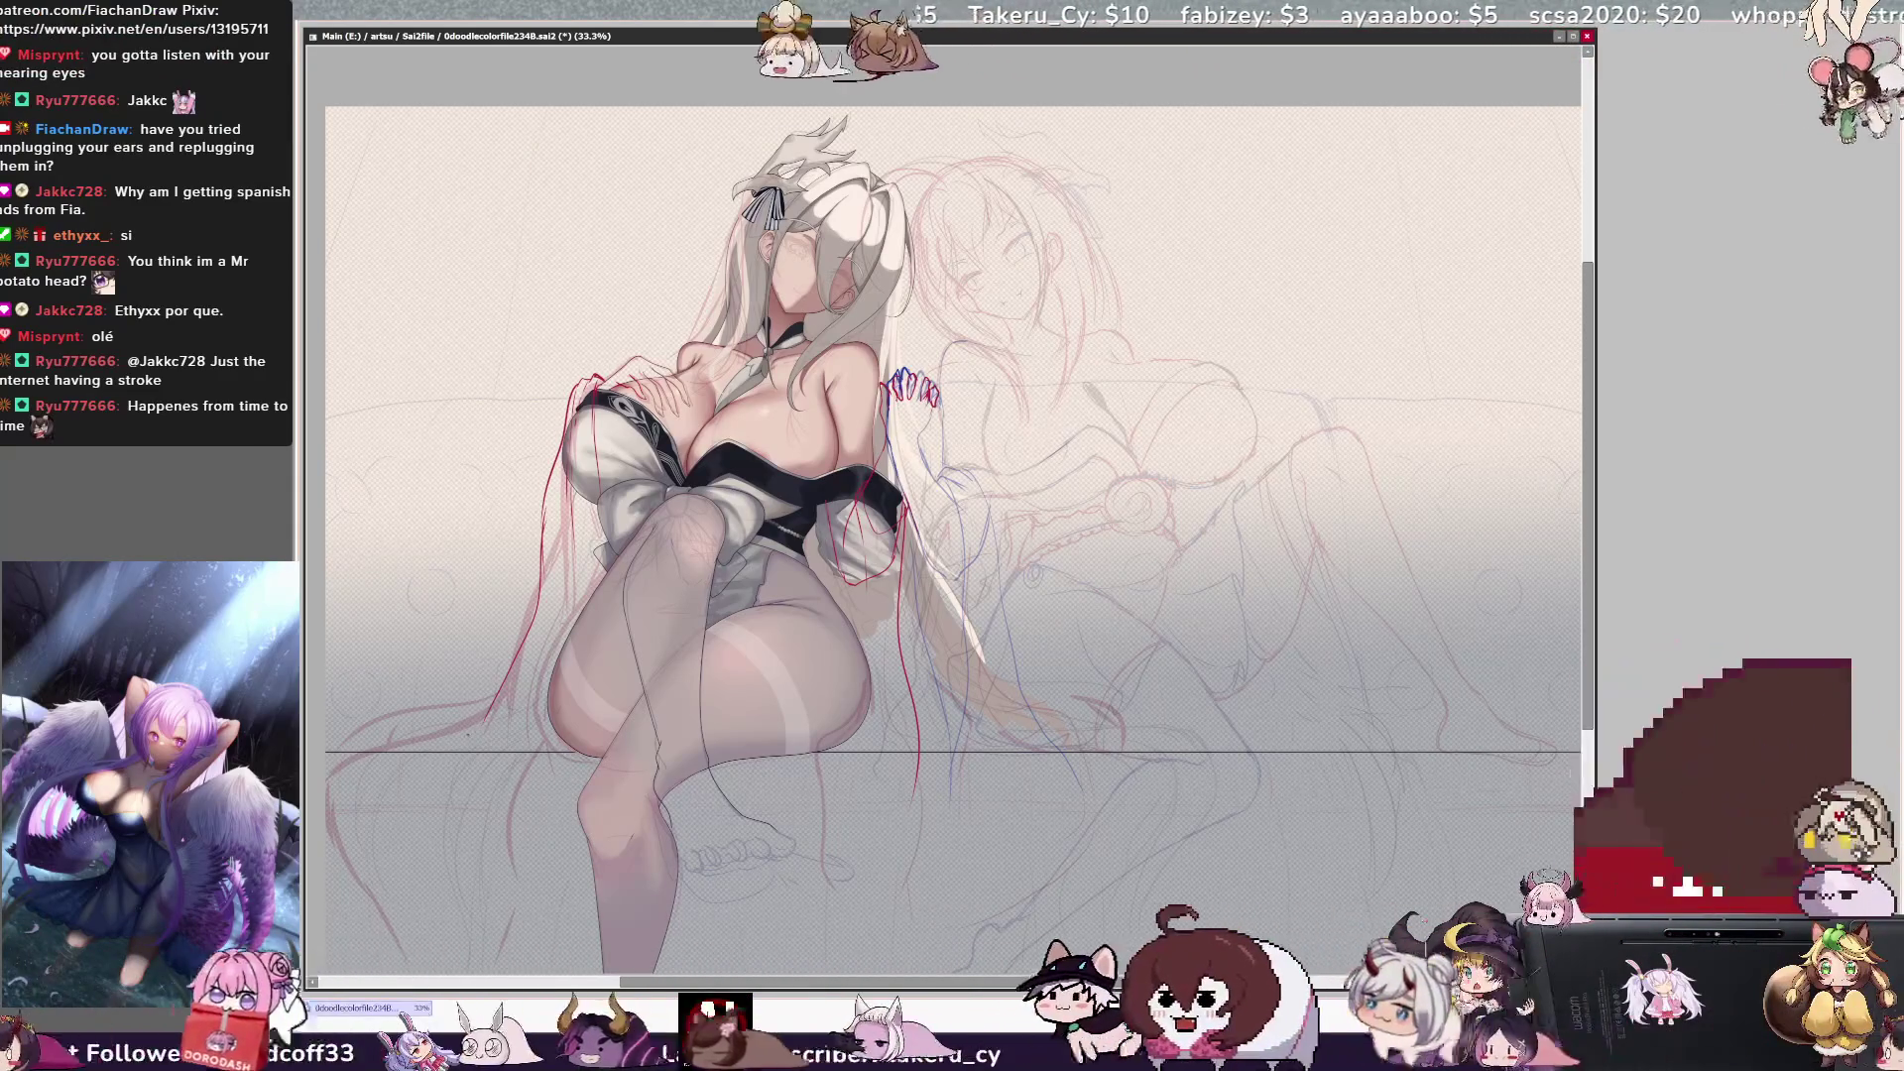
key("h")
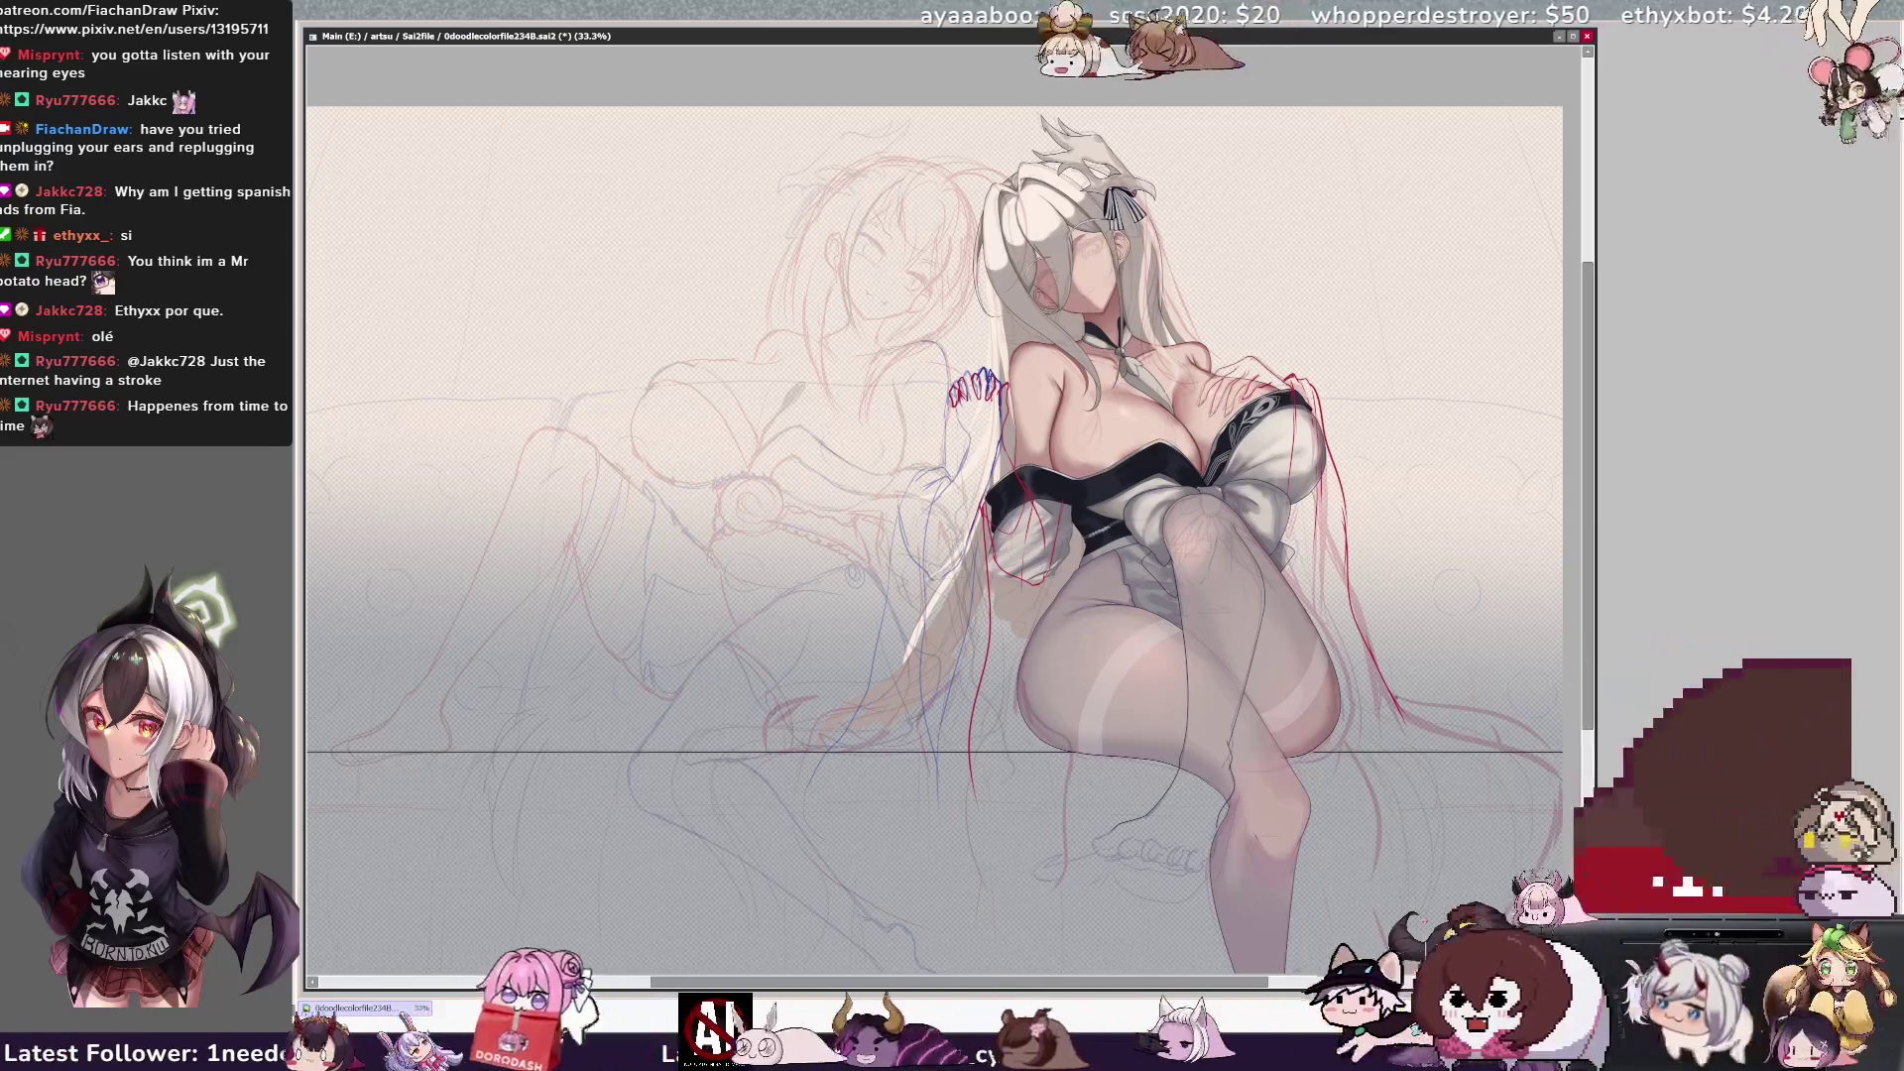
key("h")
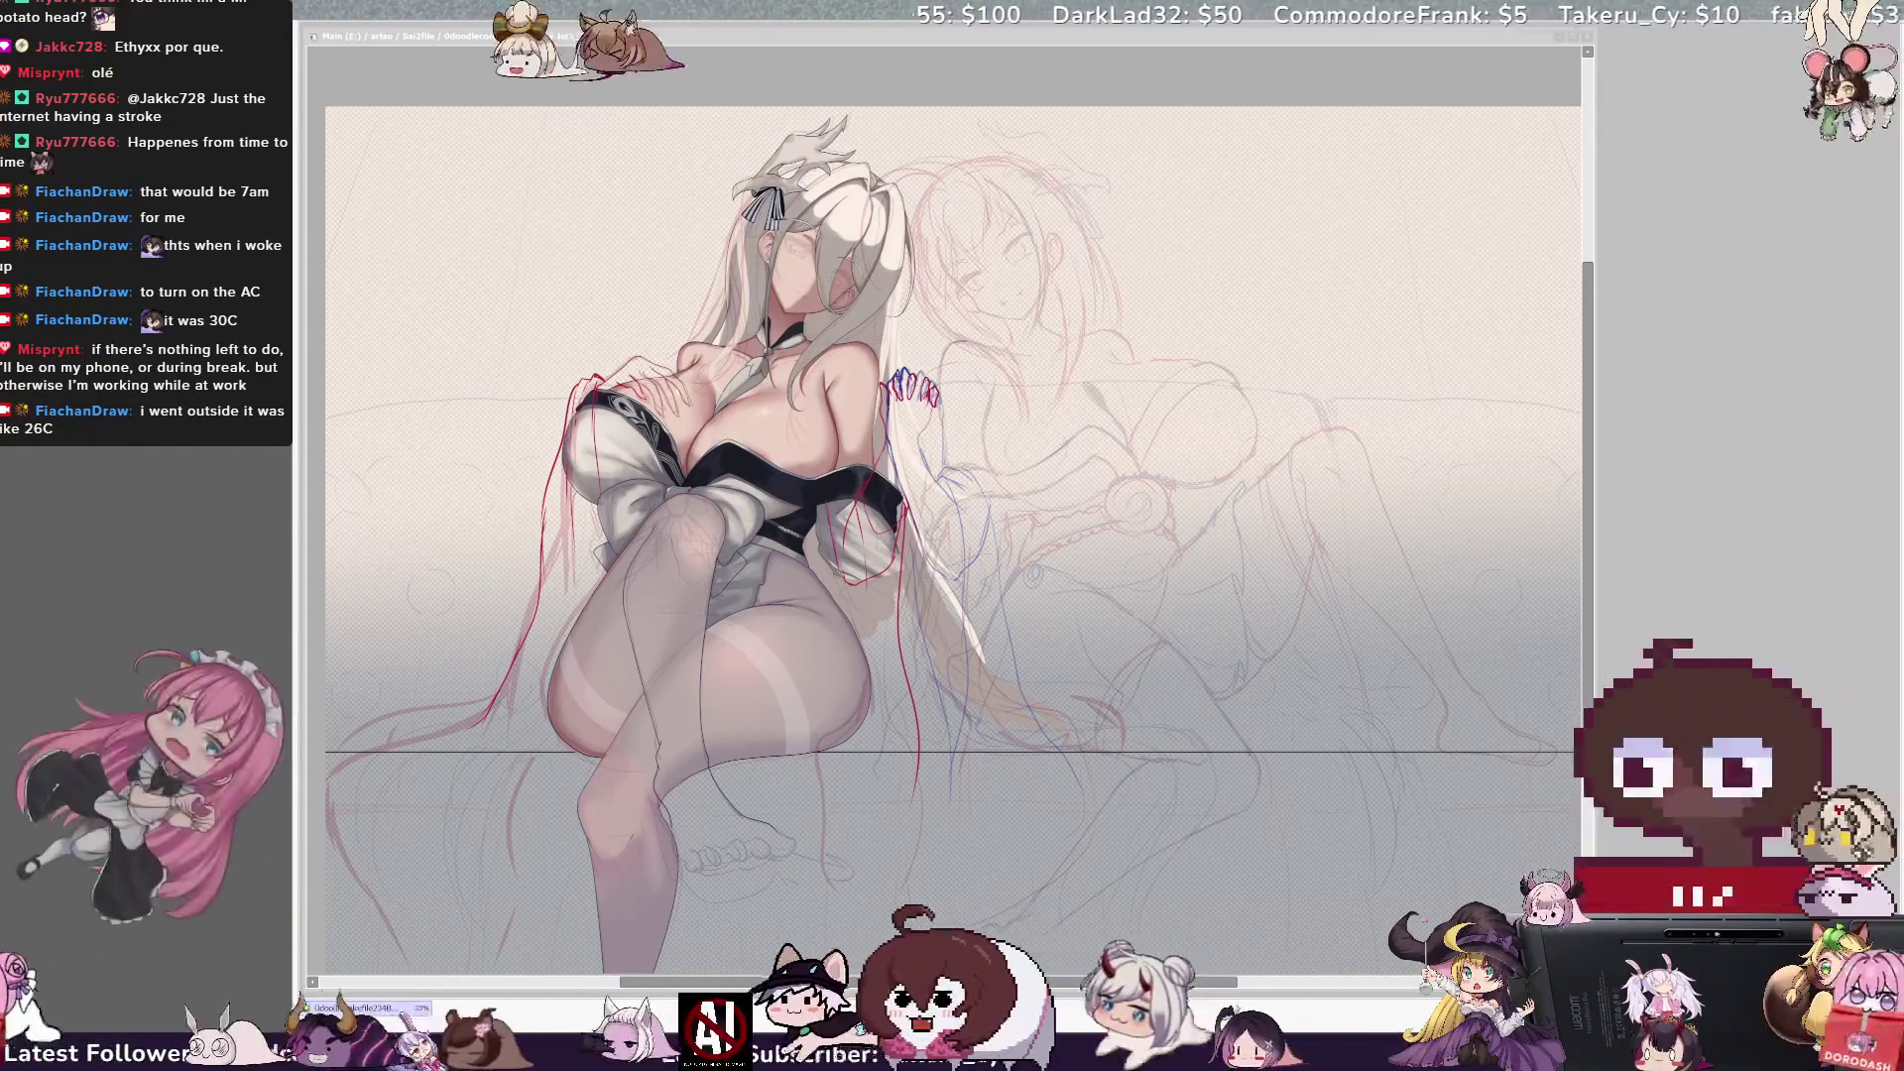
Draw a curved pen stroke across the girl's upper thigh on the drawing window.
left_click(976, 916)
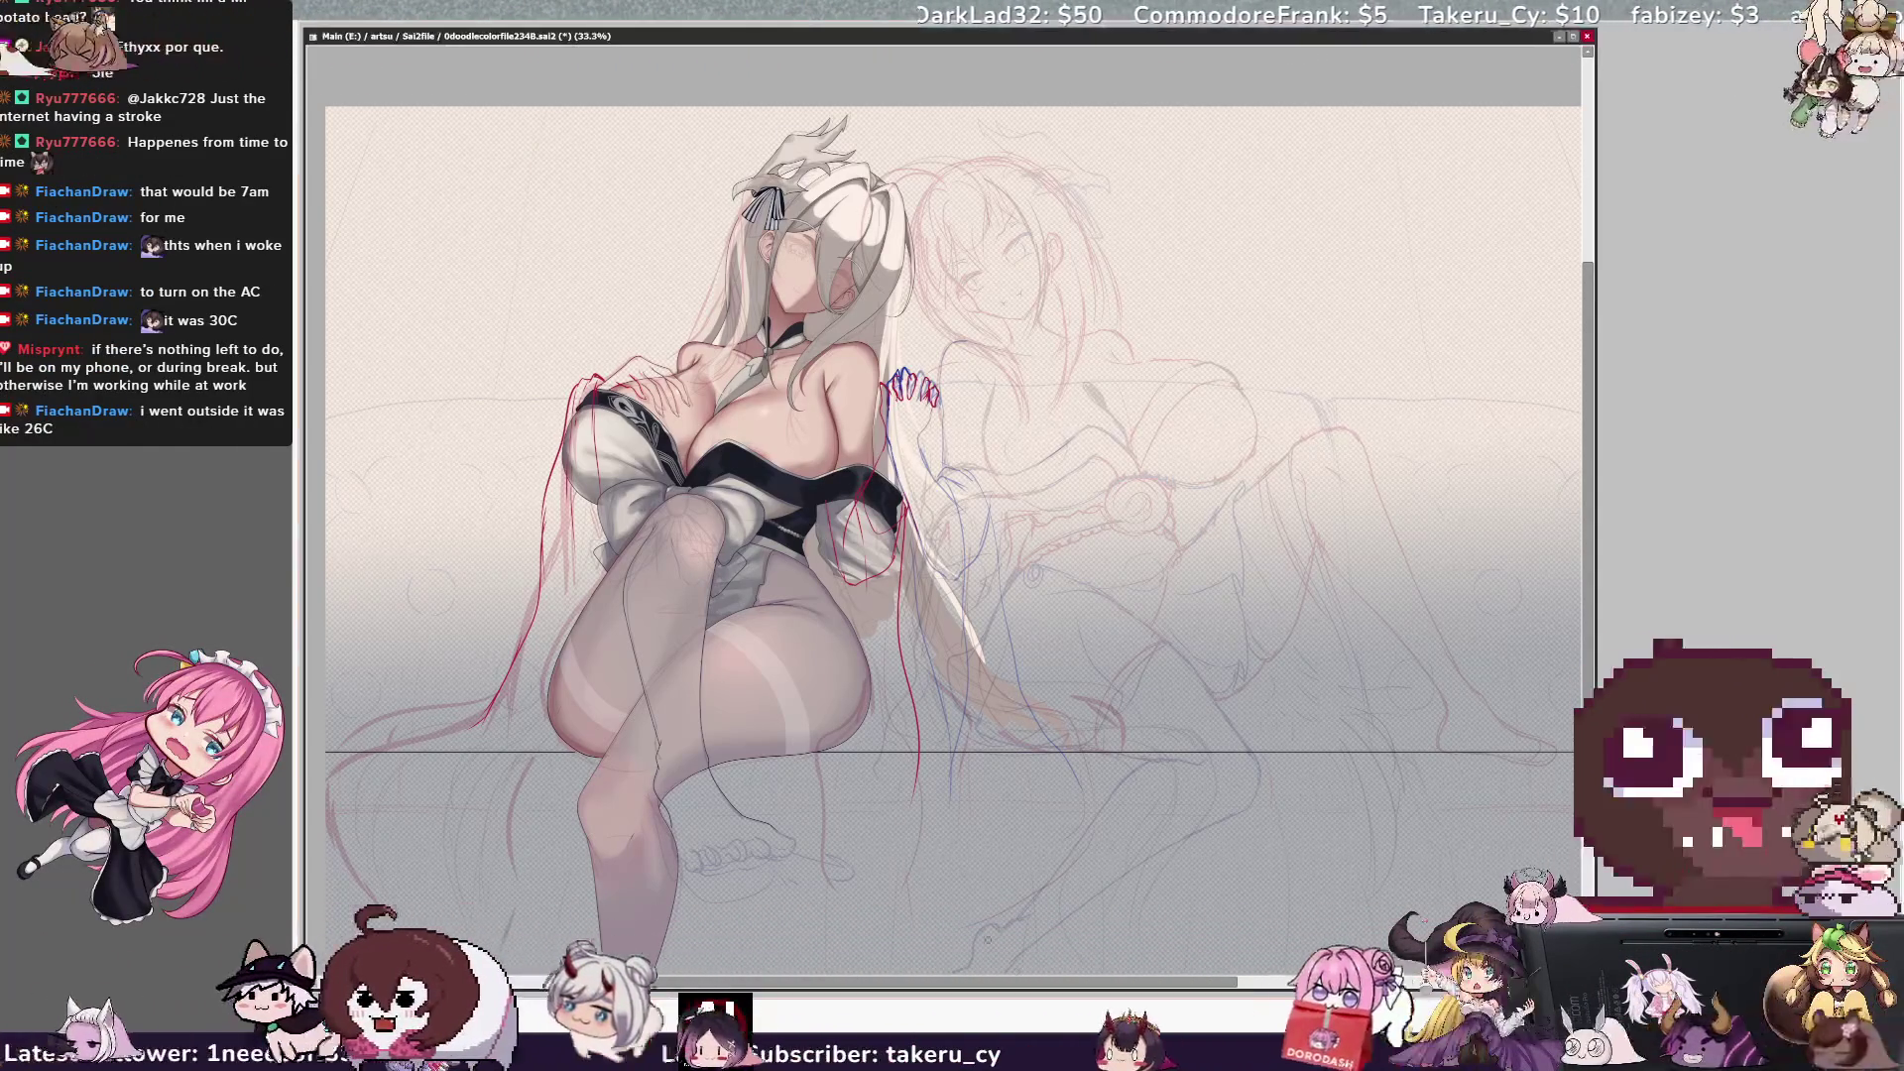
scroll(953, 535, "left", 2)
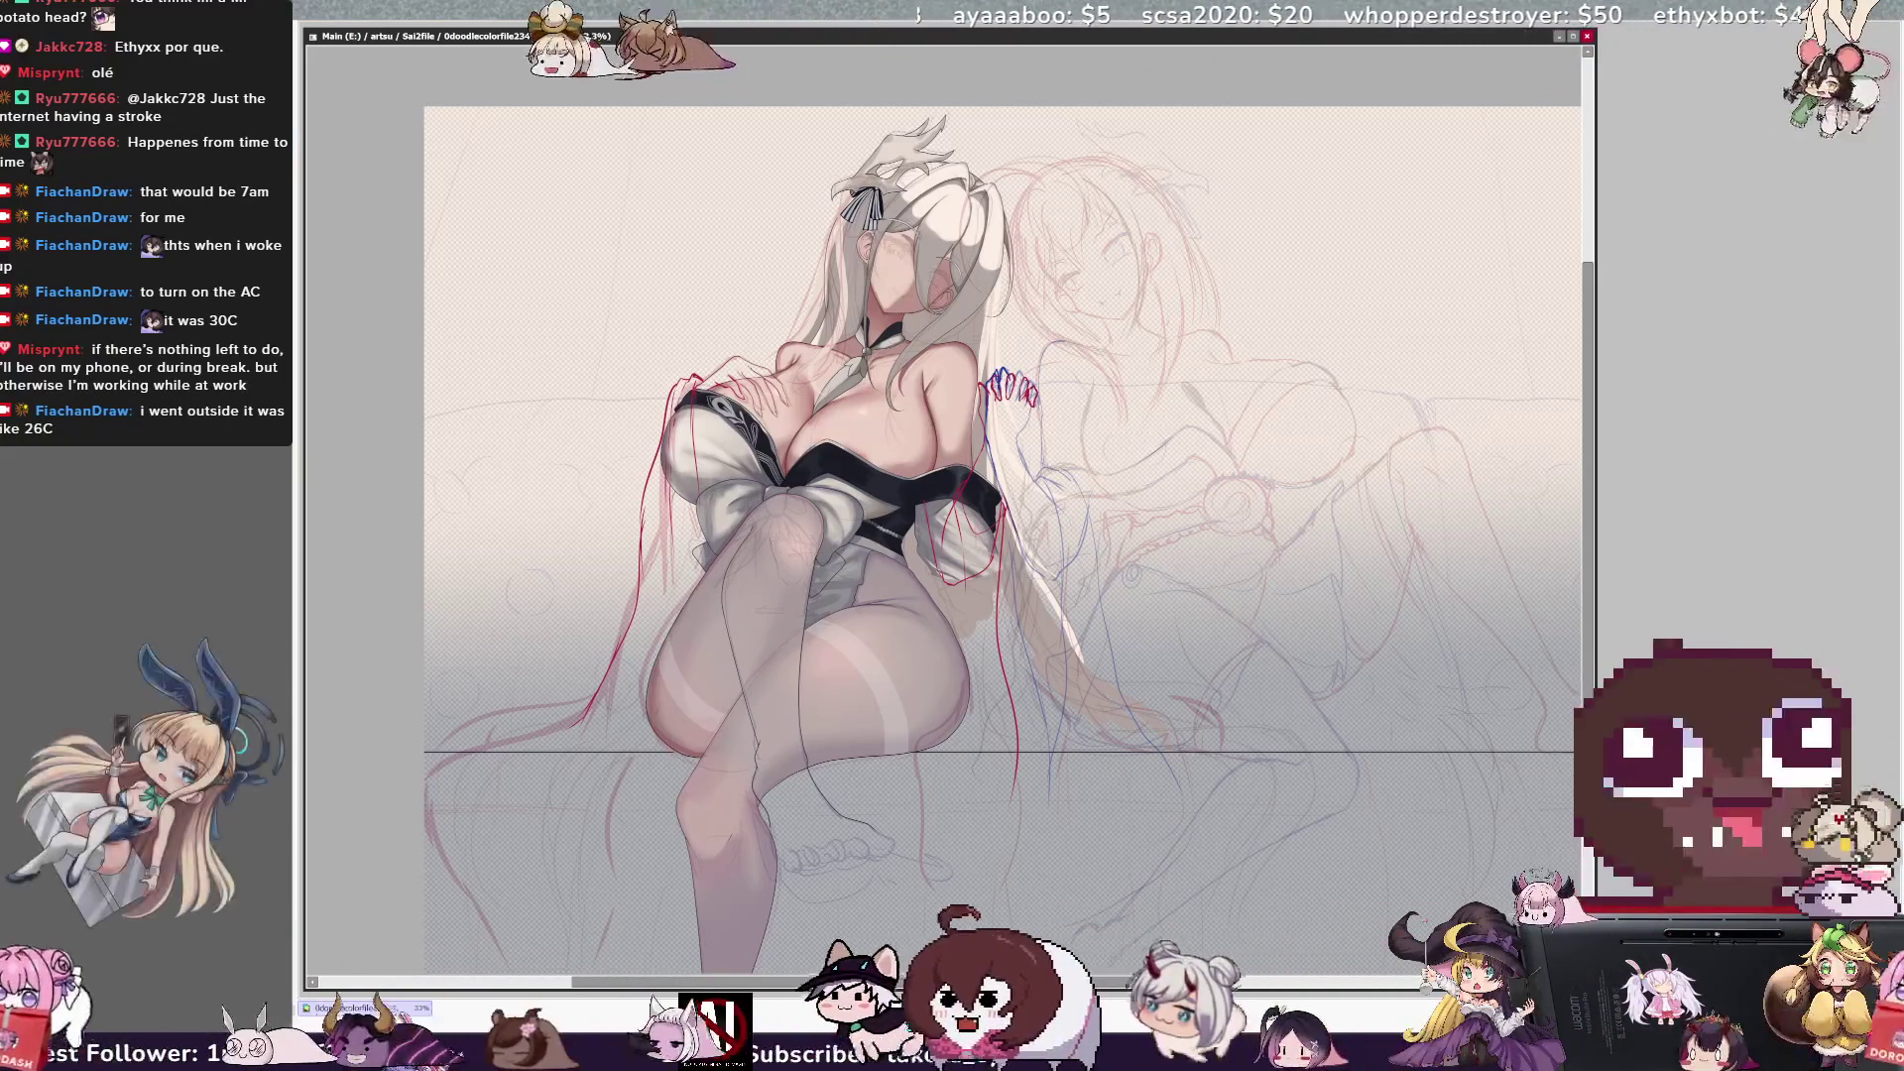
left_click_drag(812, 630, 934, 599)
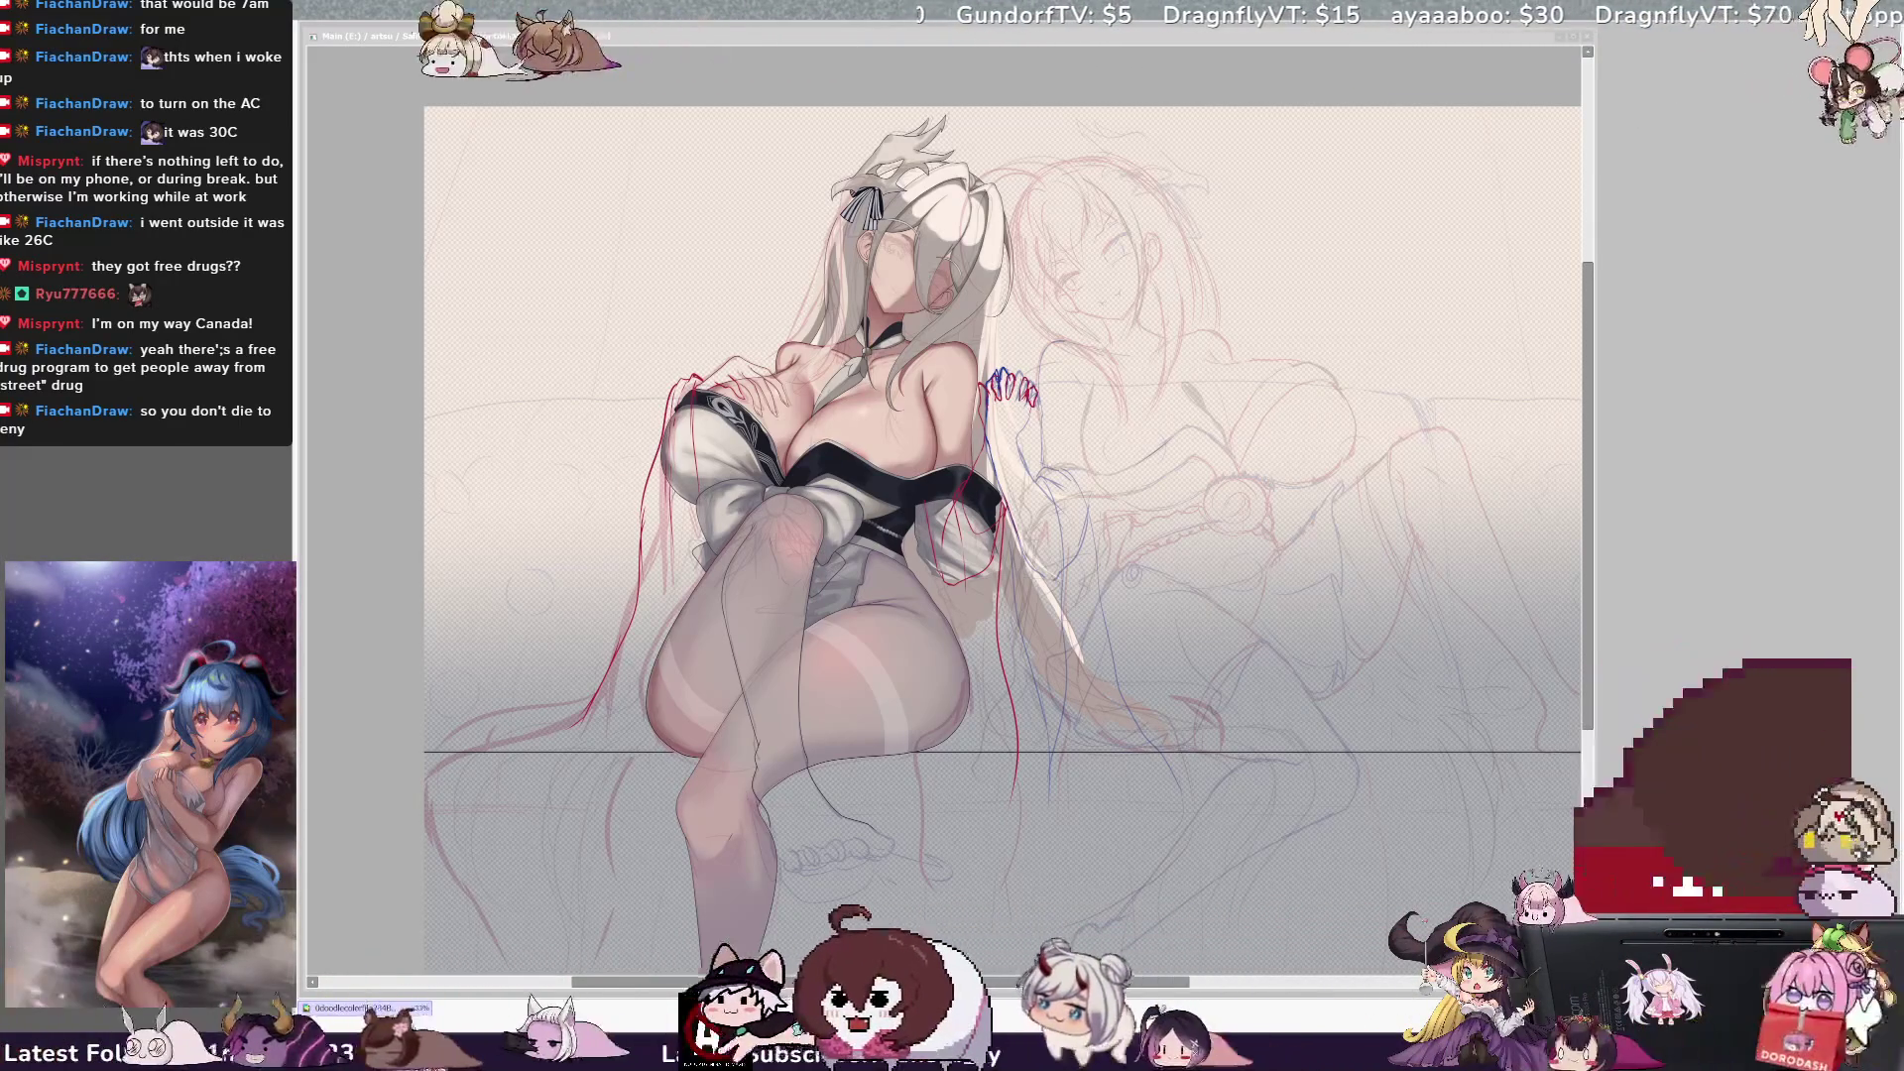
left_click(951, 720)
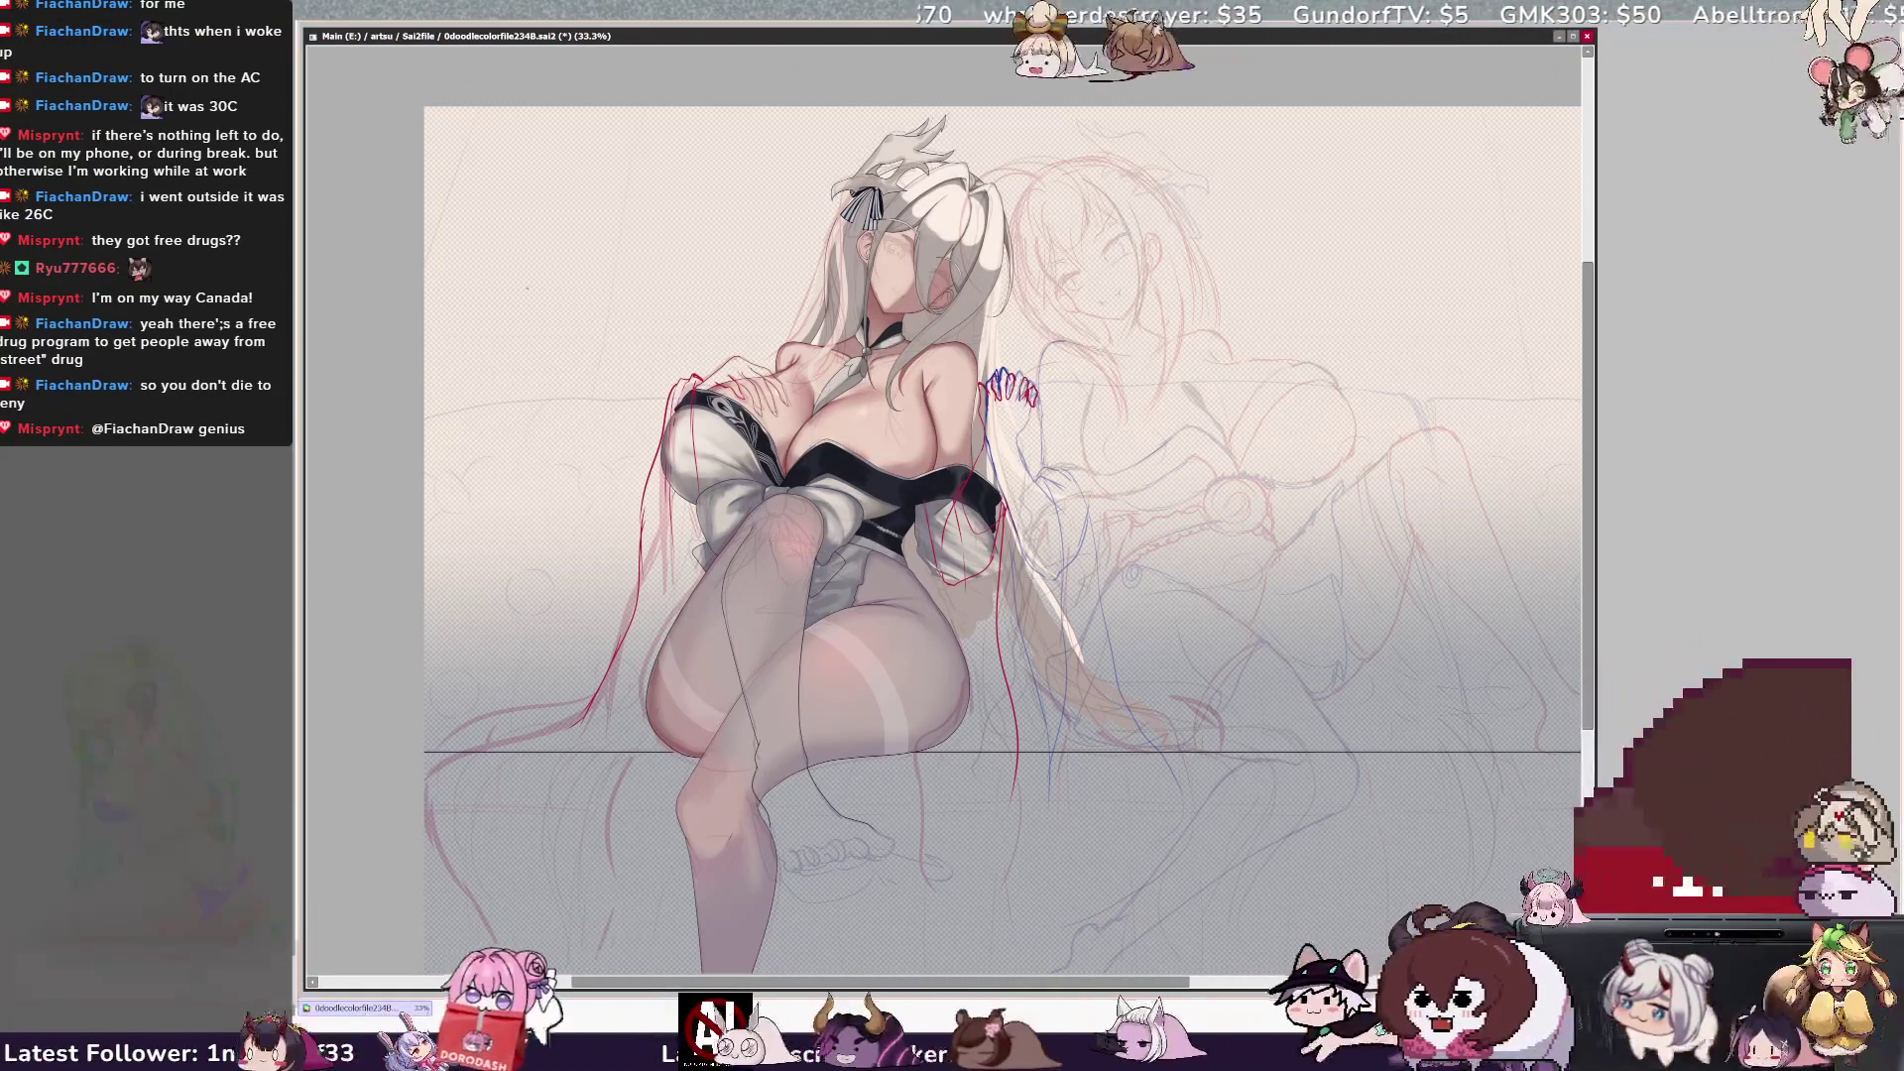
key("Delete")
key("Delete")
scroll(952, 521, "up", 3)
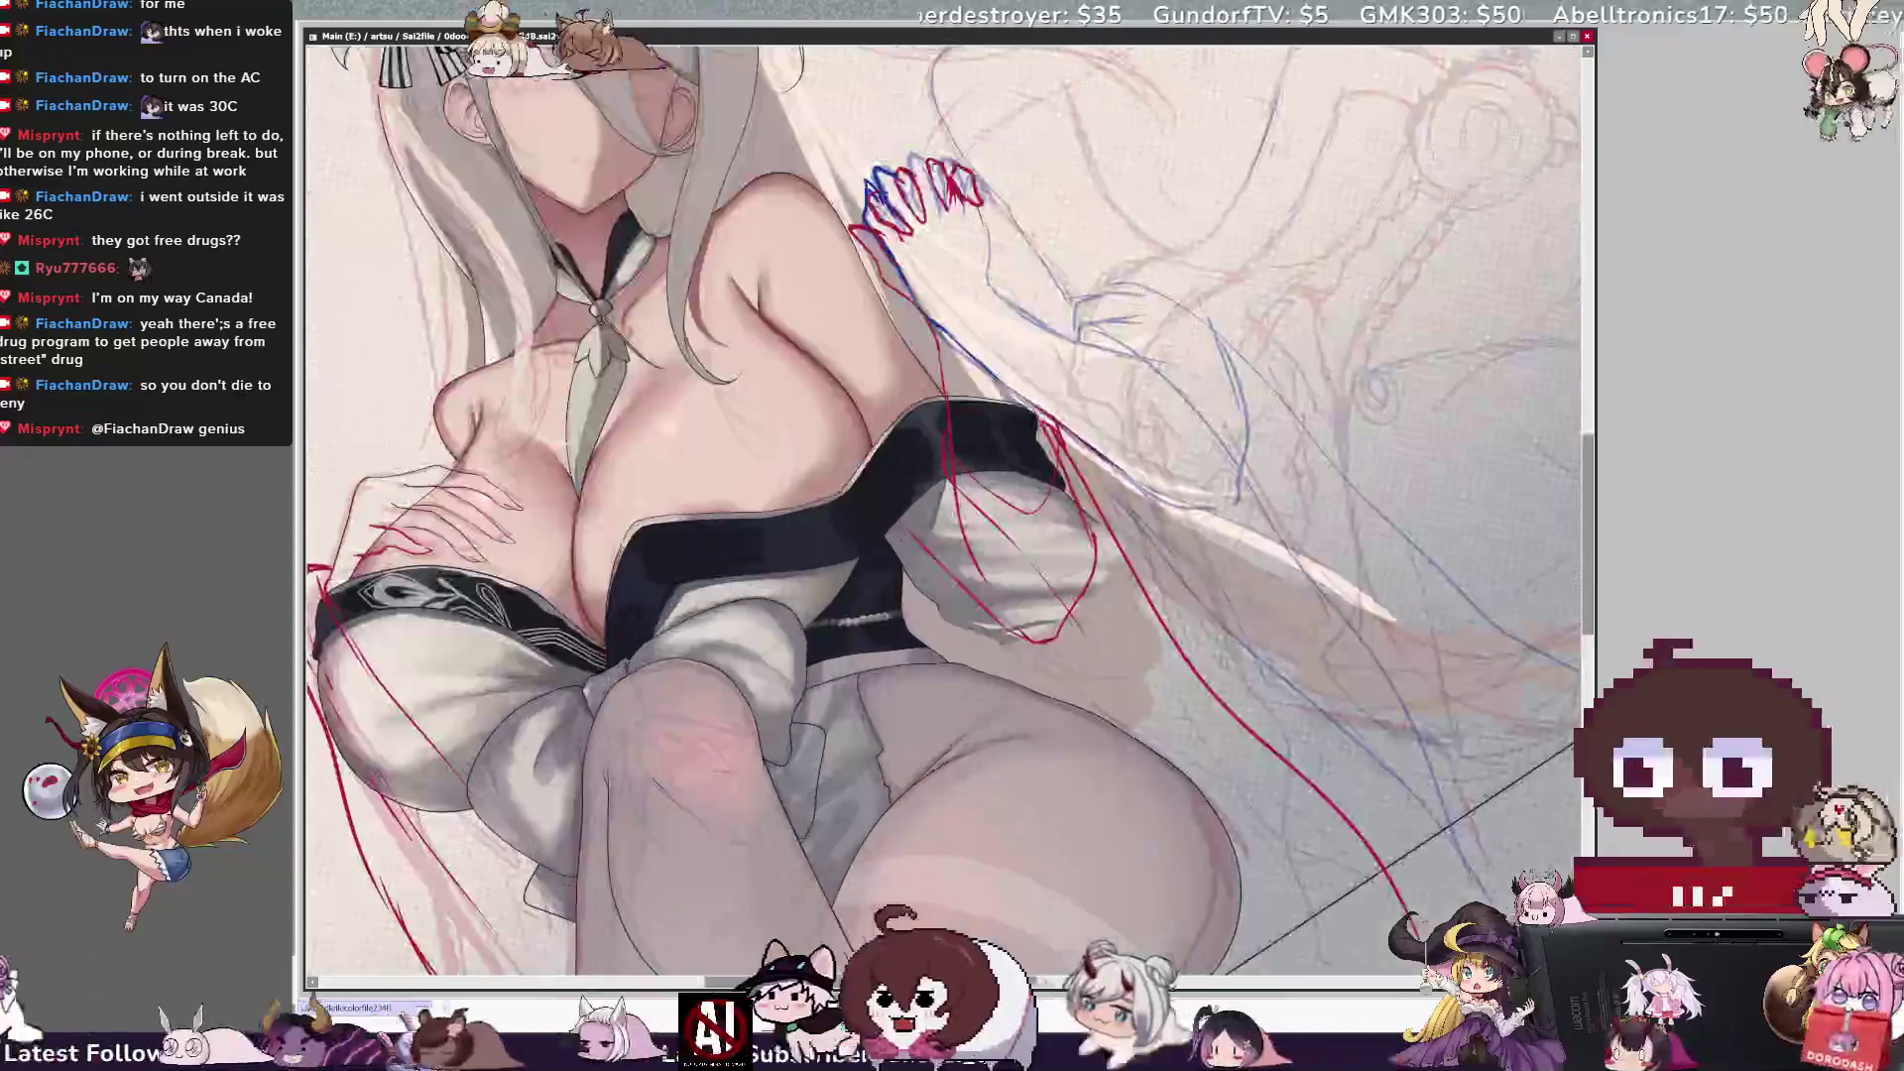
scroll(943, 513, "down", 3)
scroll(944, 514, "down", 2)
key("End")
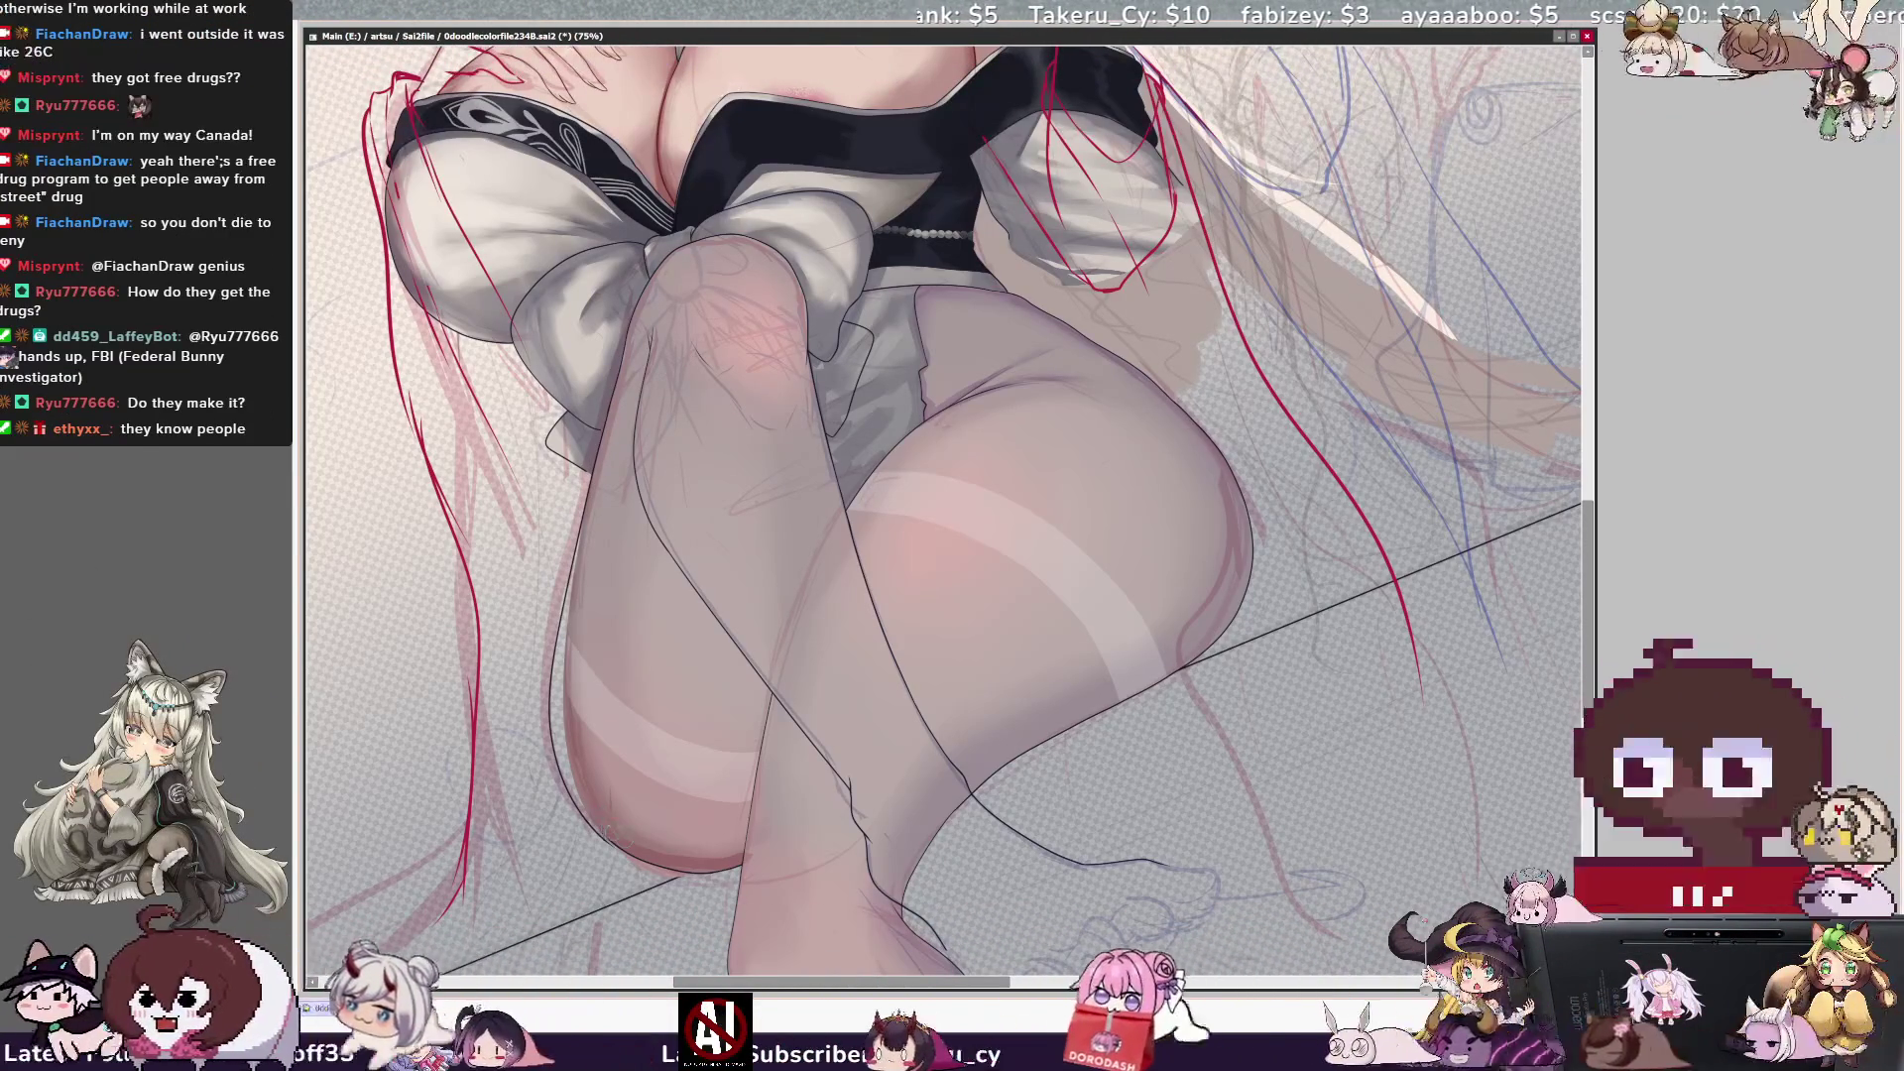
key("Home")
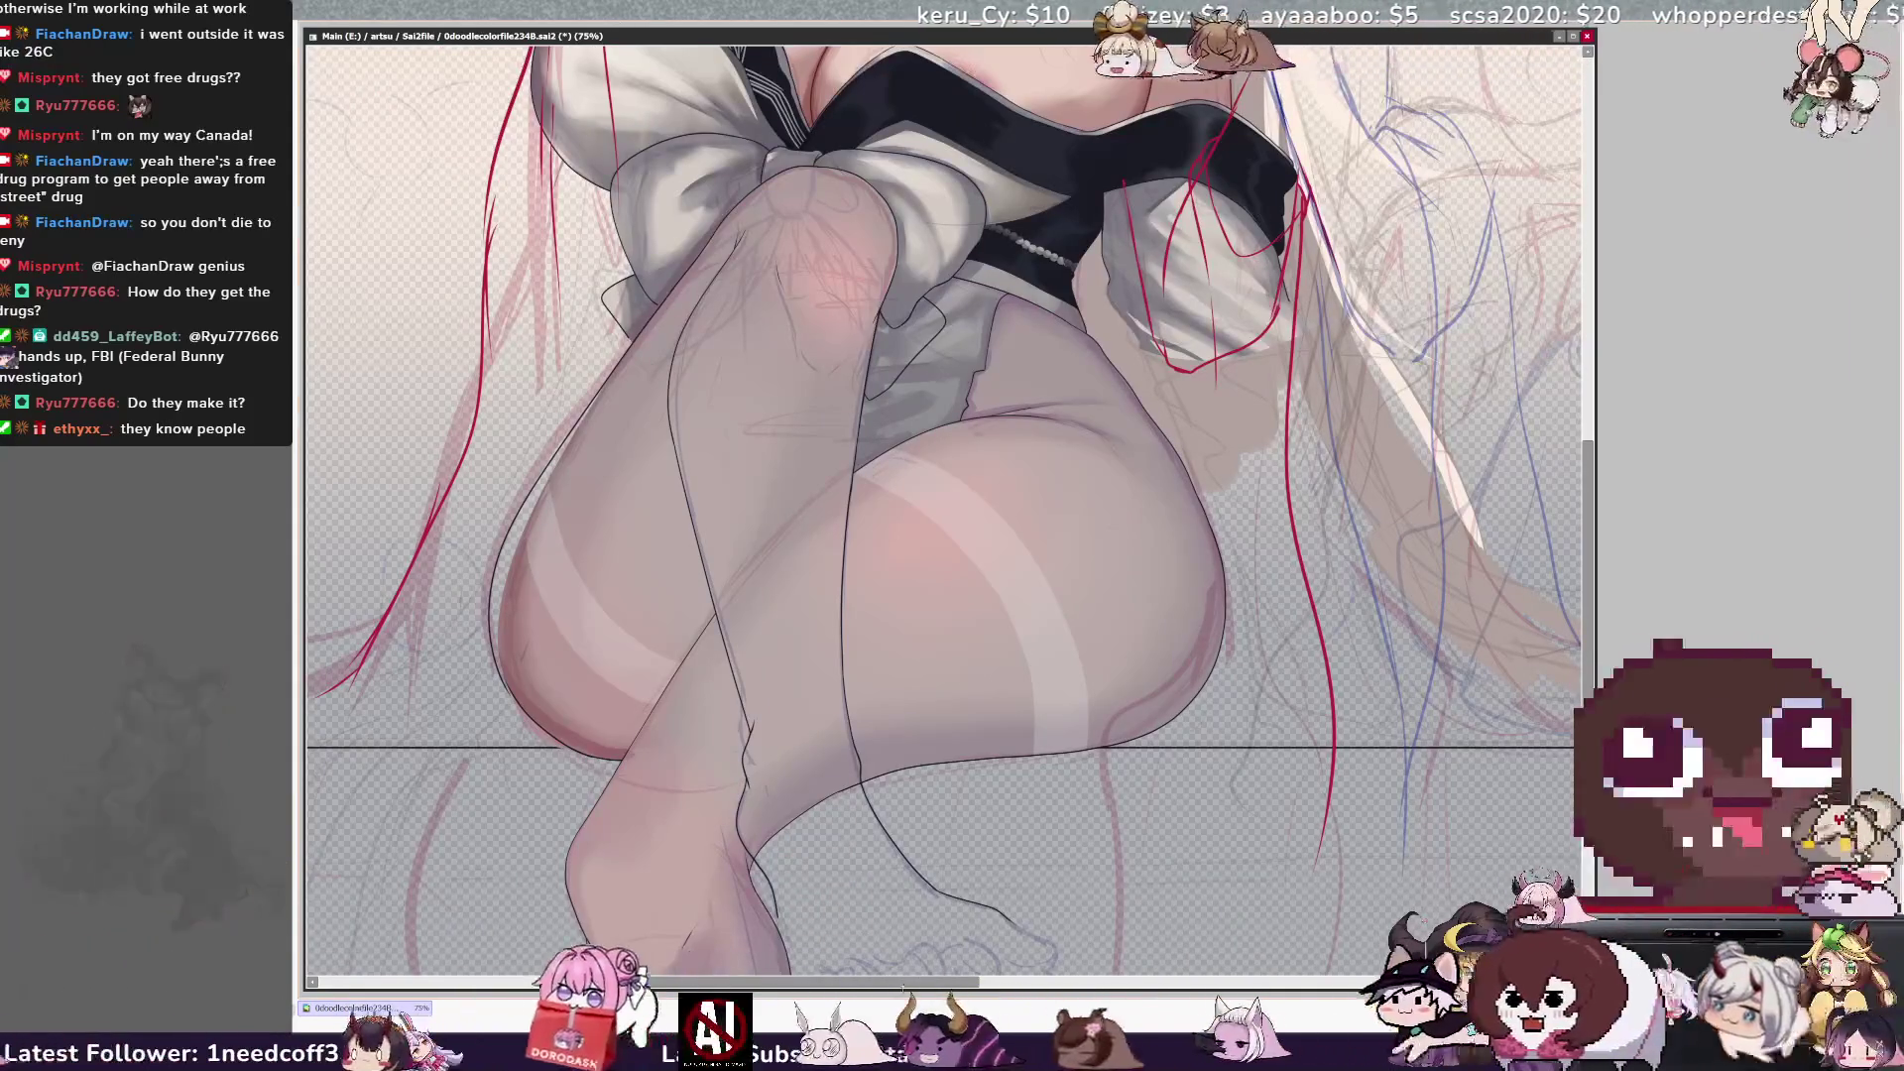
key("Page_Up")
key("Page_Up")
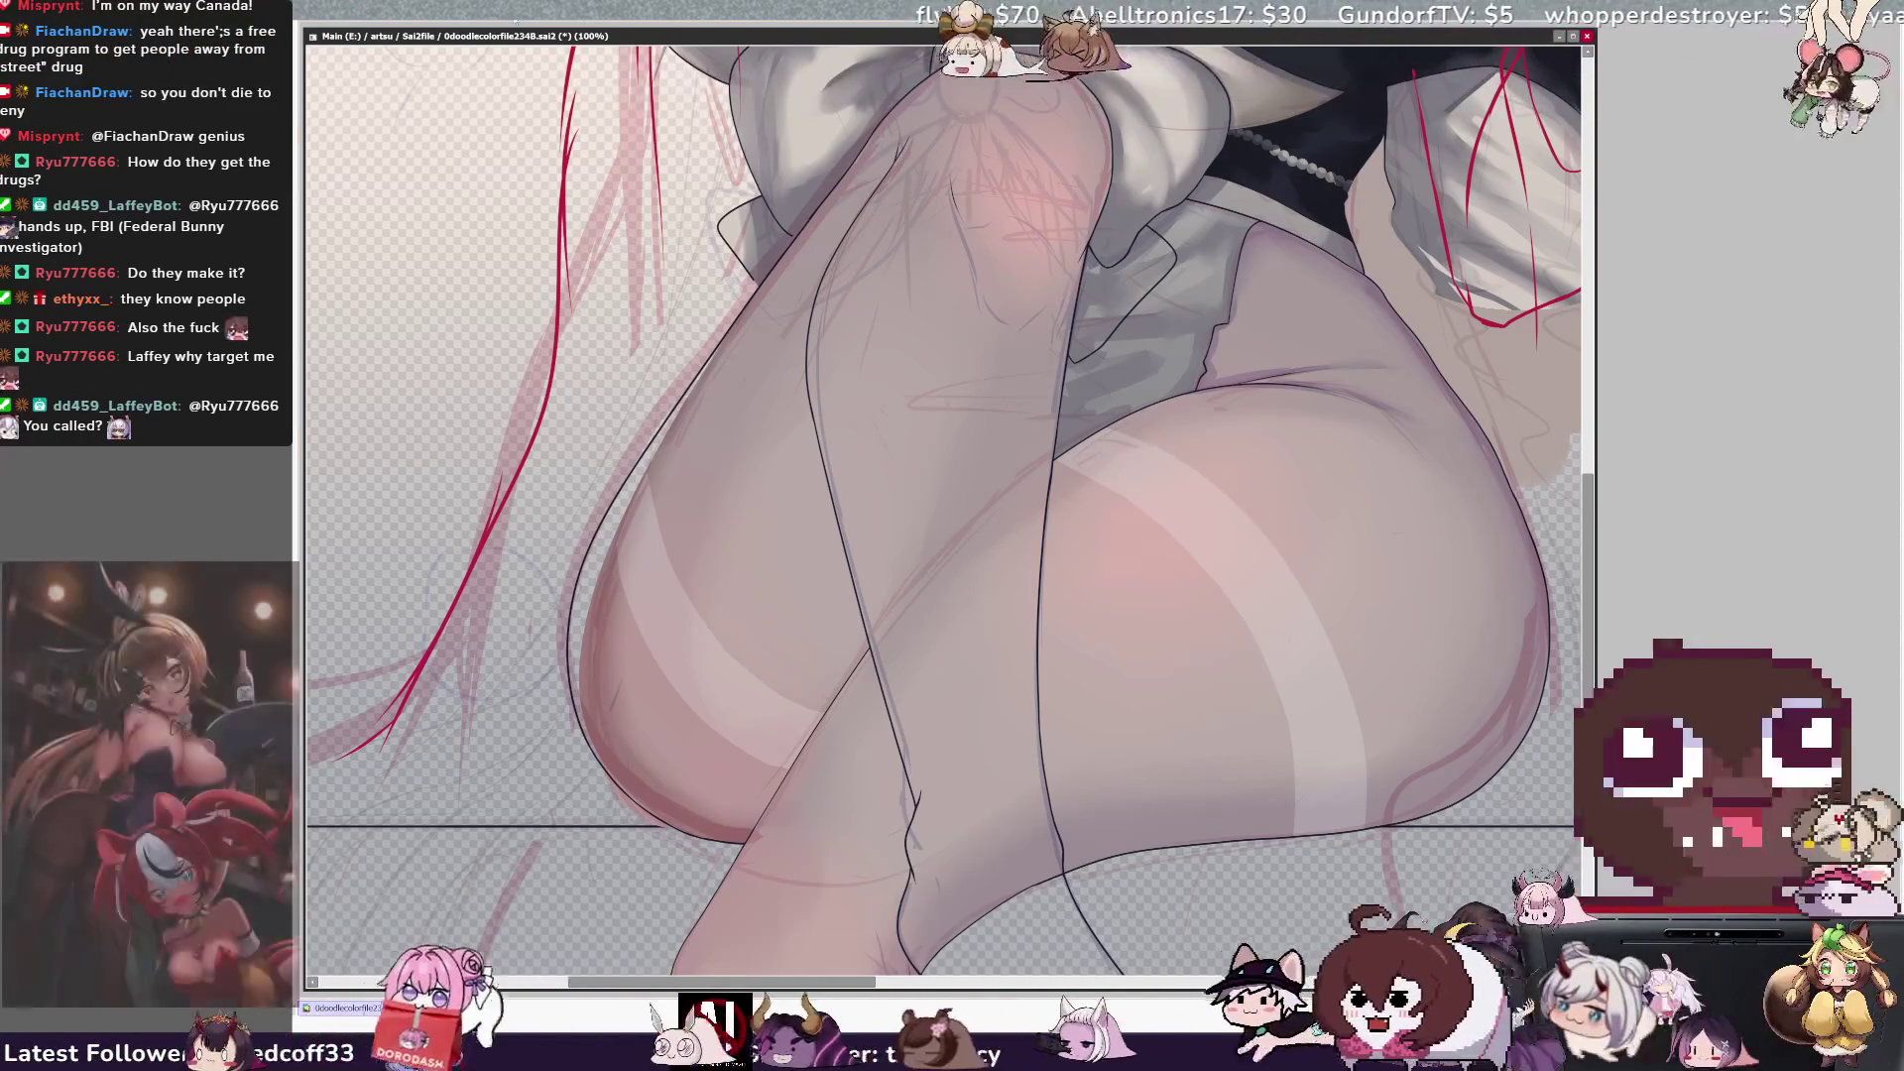
scroll(937, 448, "up", 2)
scroll(949, 506, "up", 5)
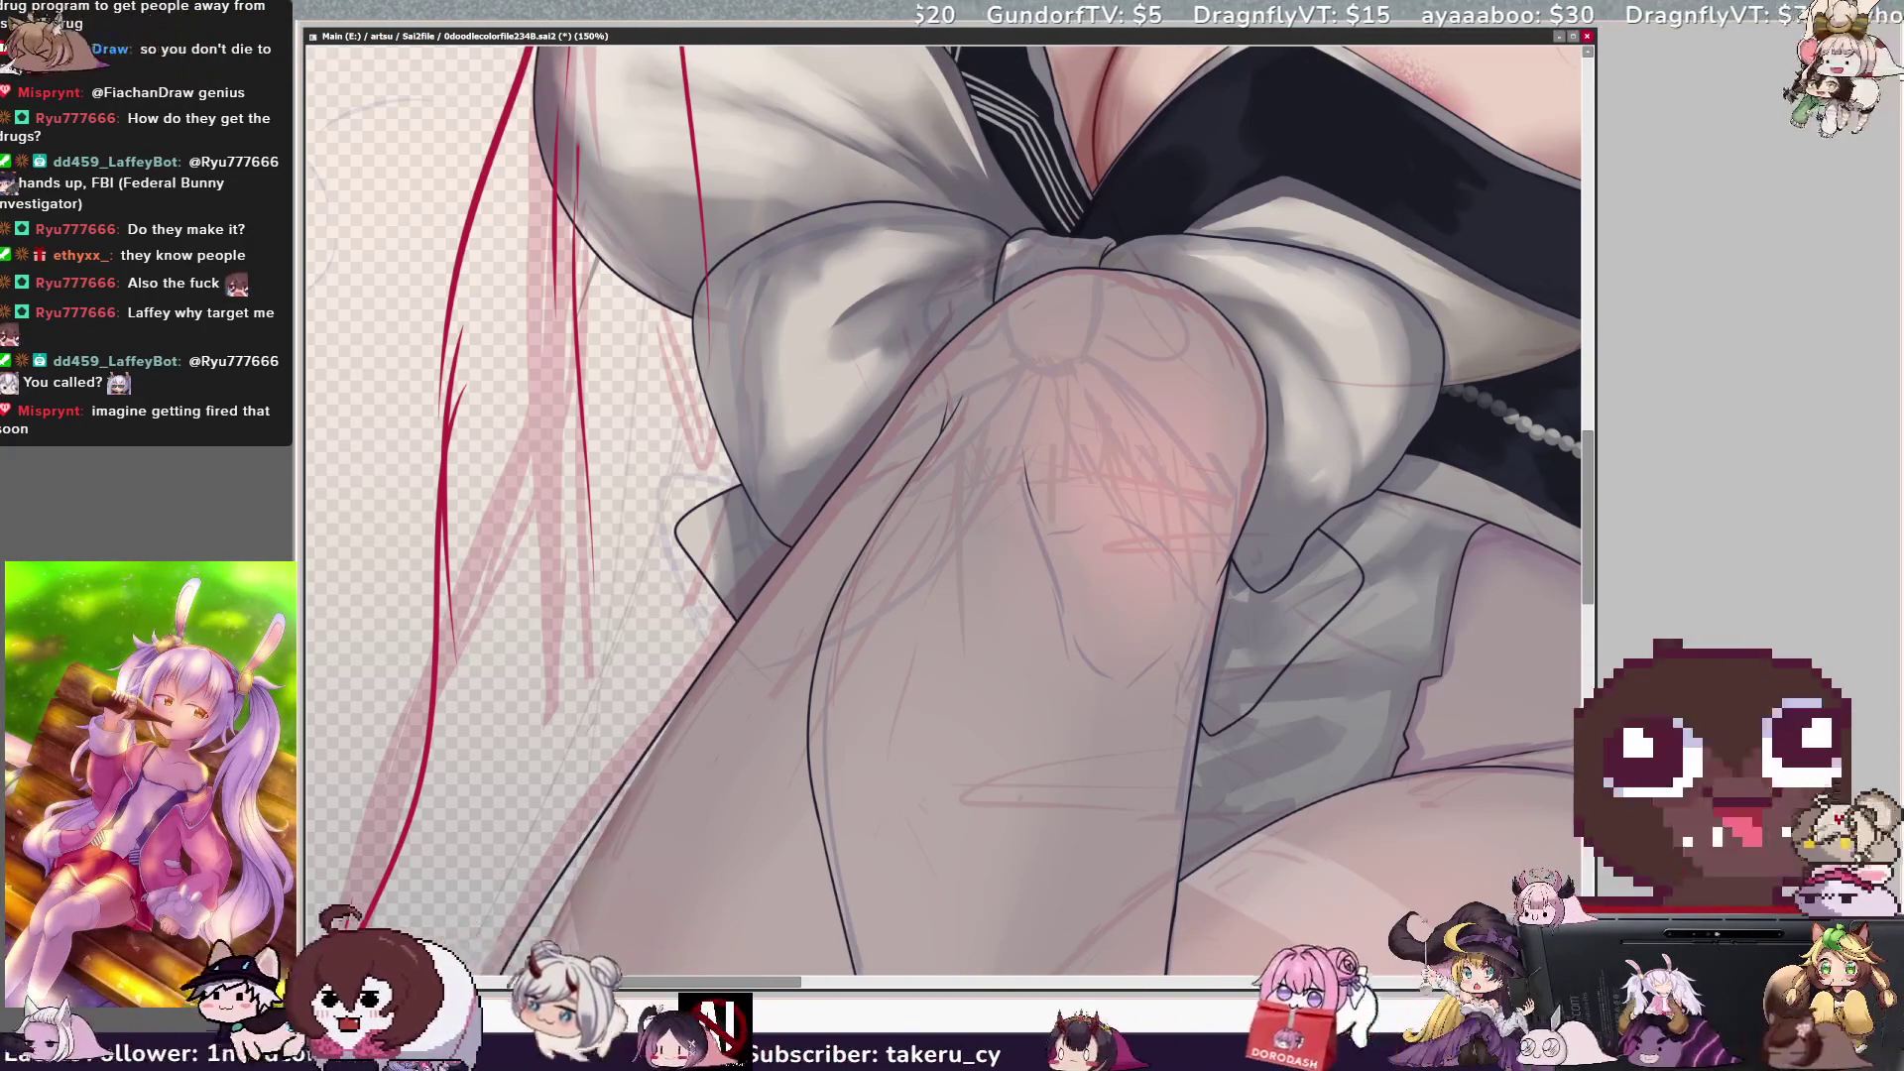
scroll(945, 514, "down", 3)
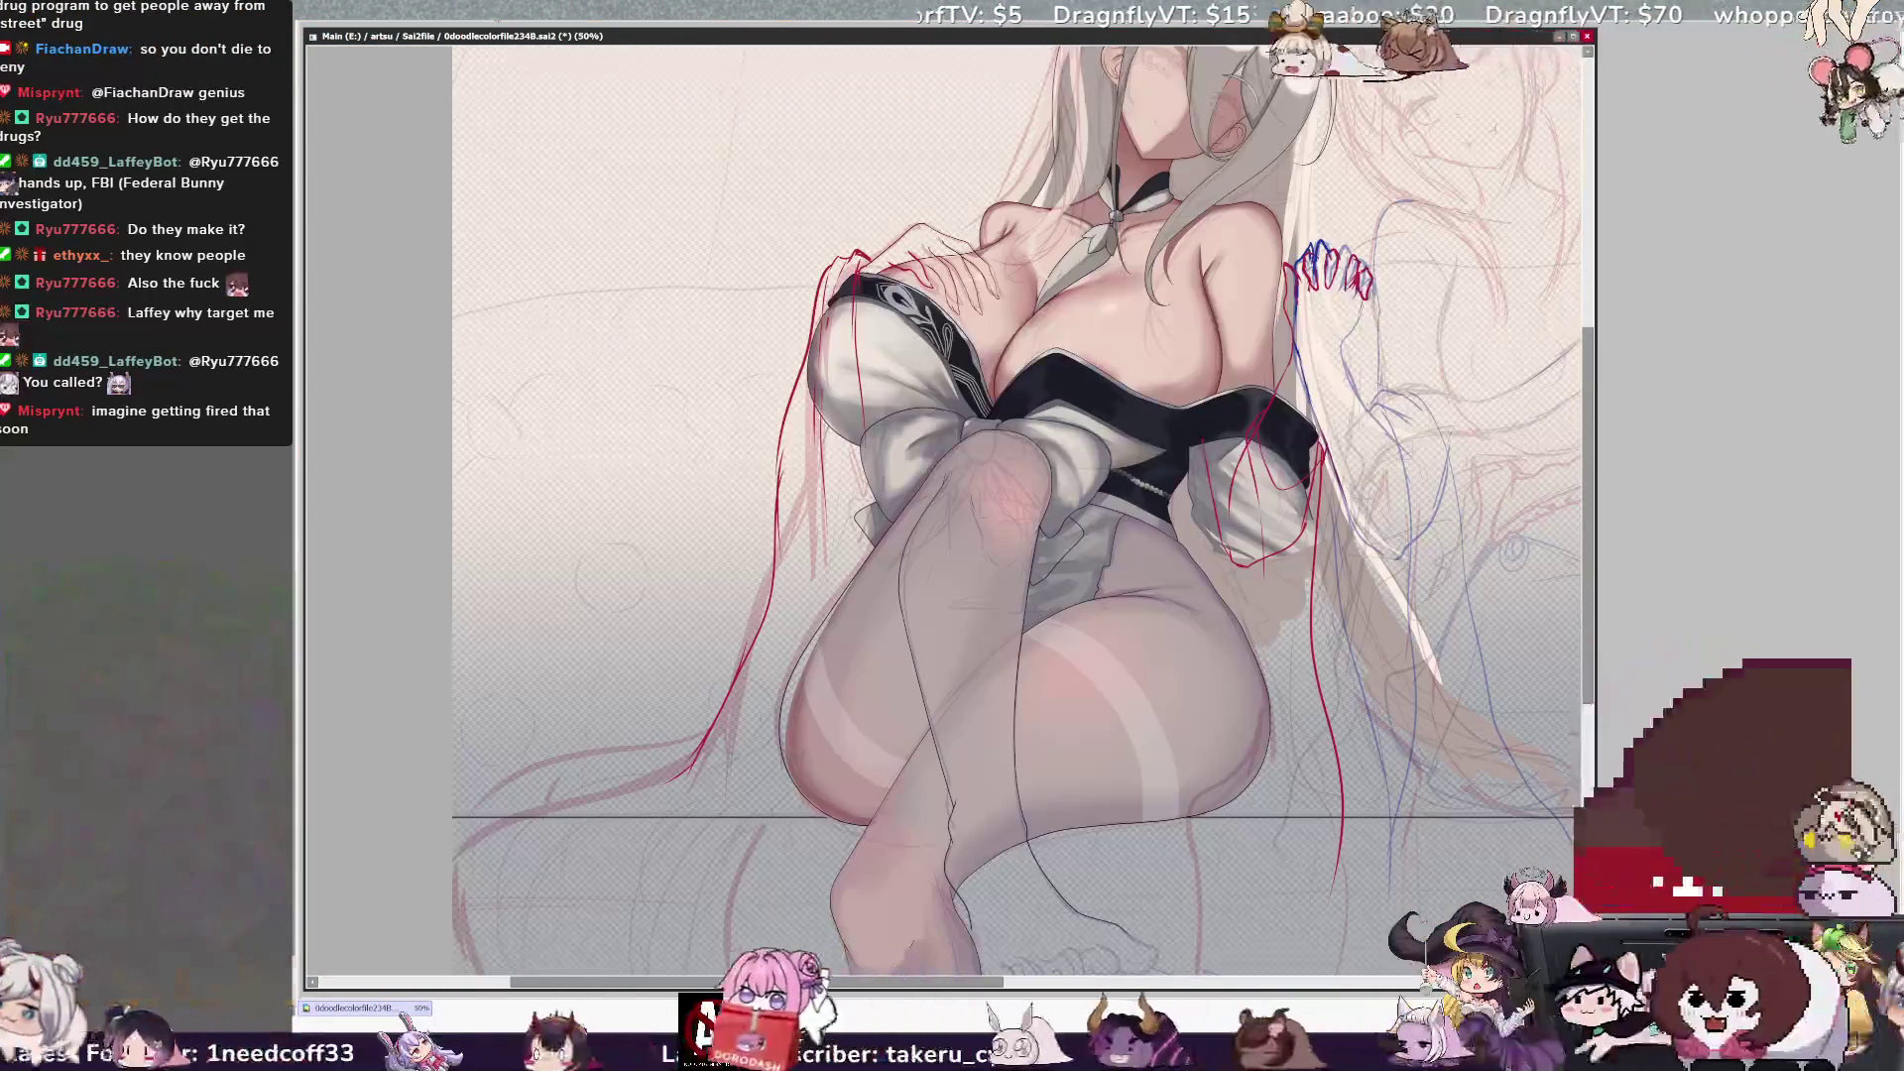
left_click_drag(945, 512, 767, 513)
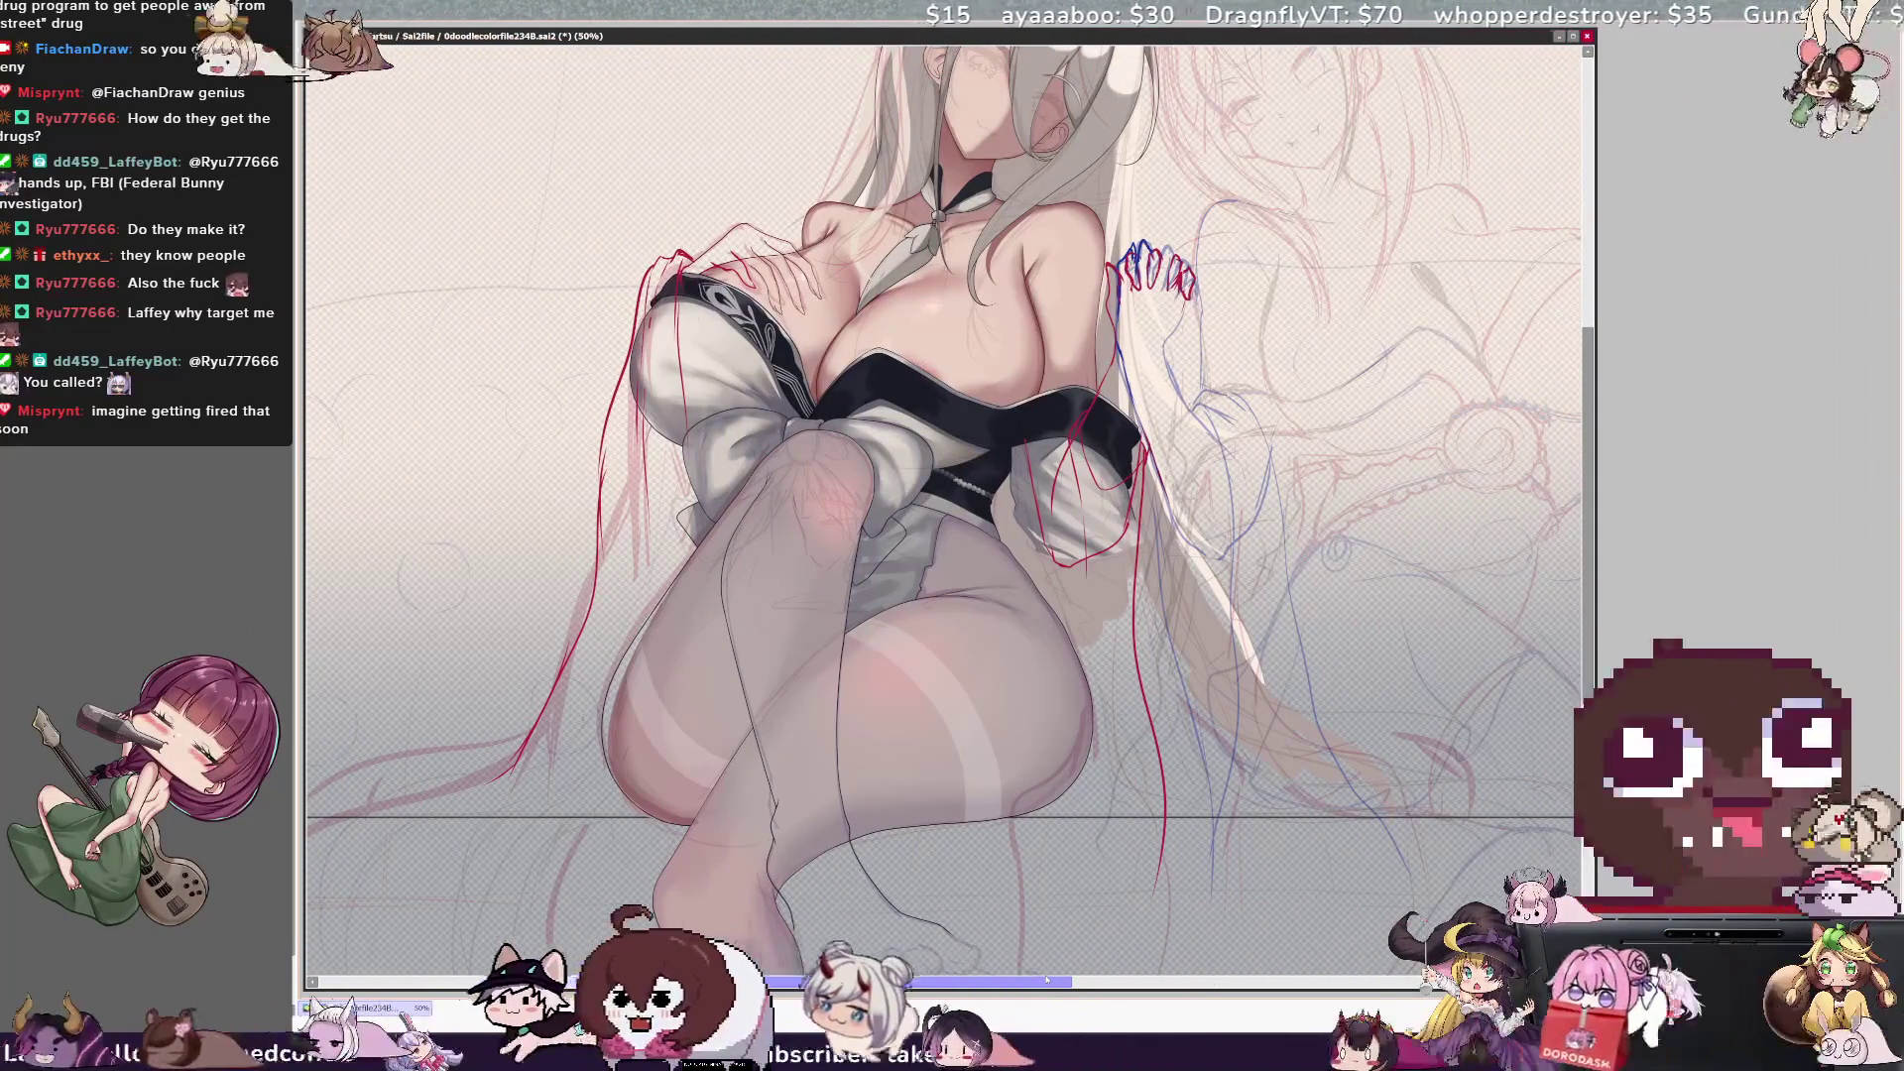
scroll(945, 513, "up", 2)
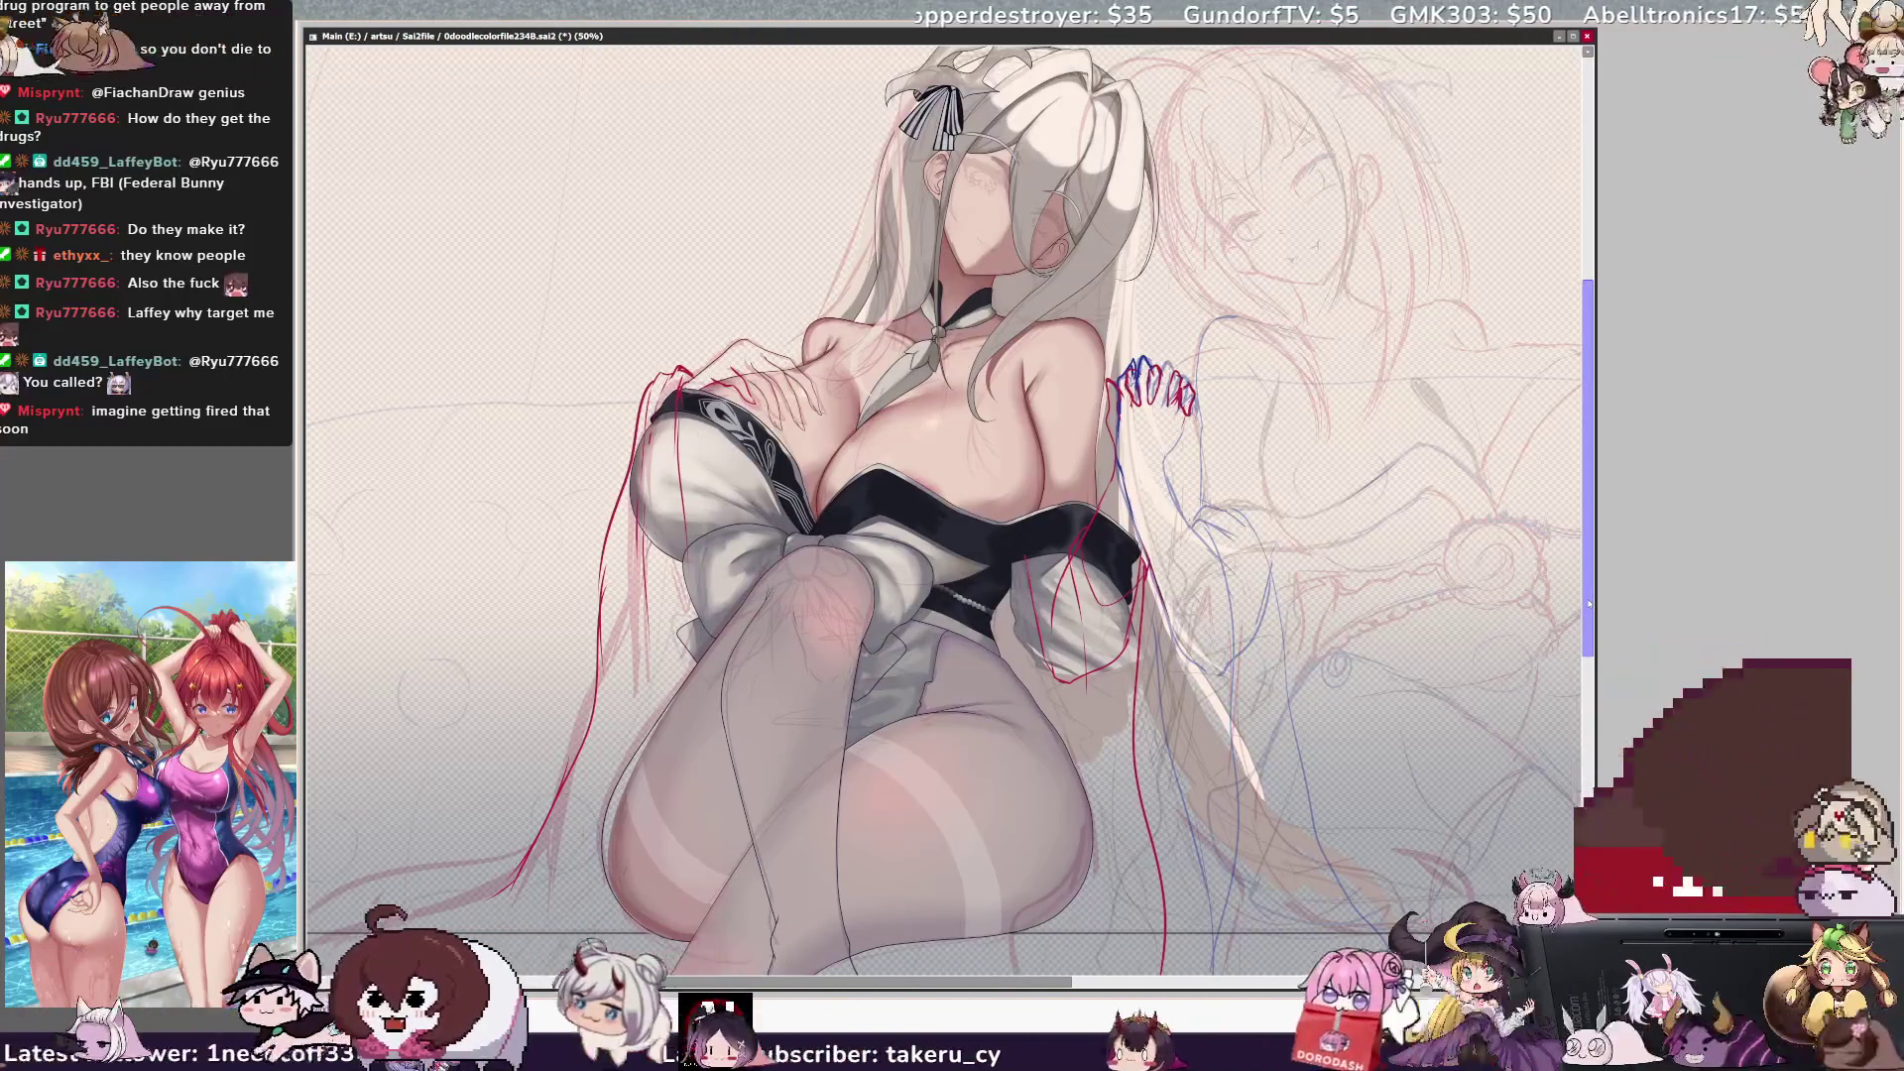
Mirror the canvas view left-to-right to judge the figure's balance.
key("h")
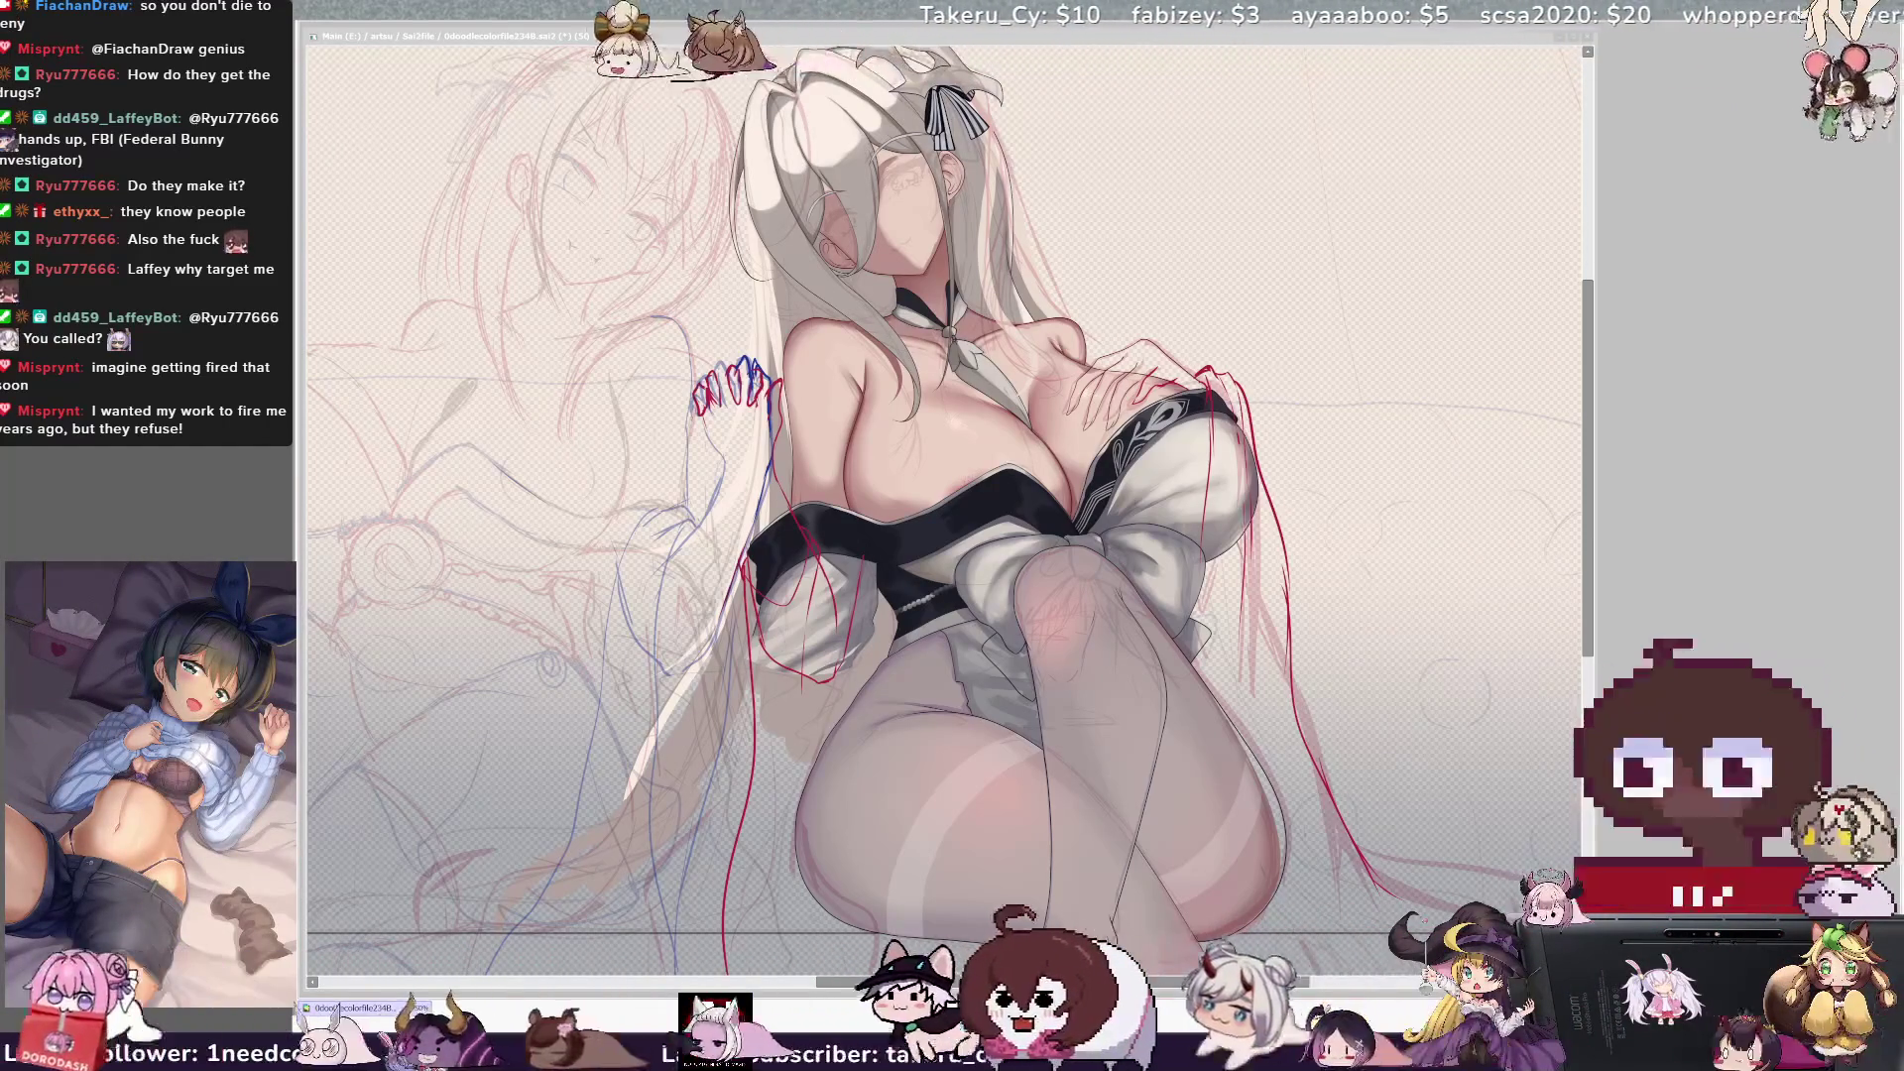
Widen the canvas window to the right and nudge the view up and left.
left_click_drag(1594, 446, 1680, 446)
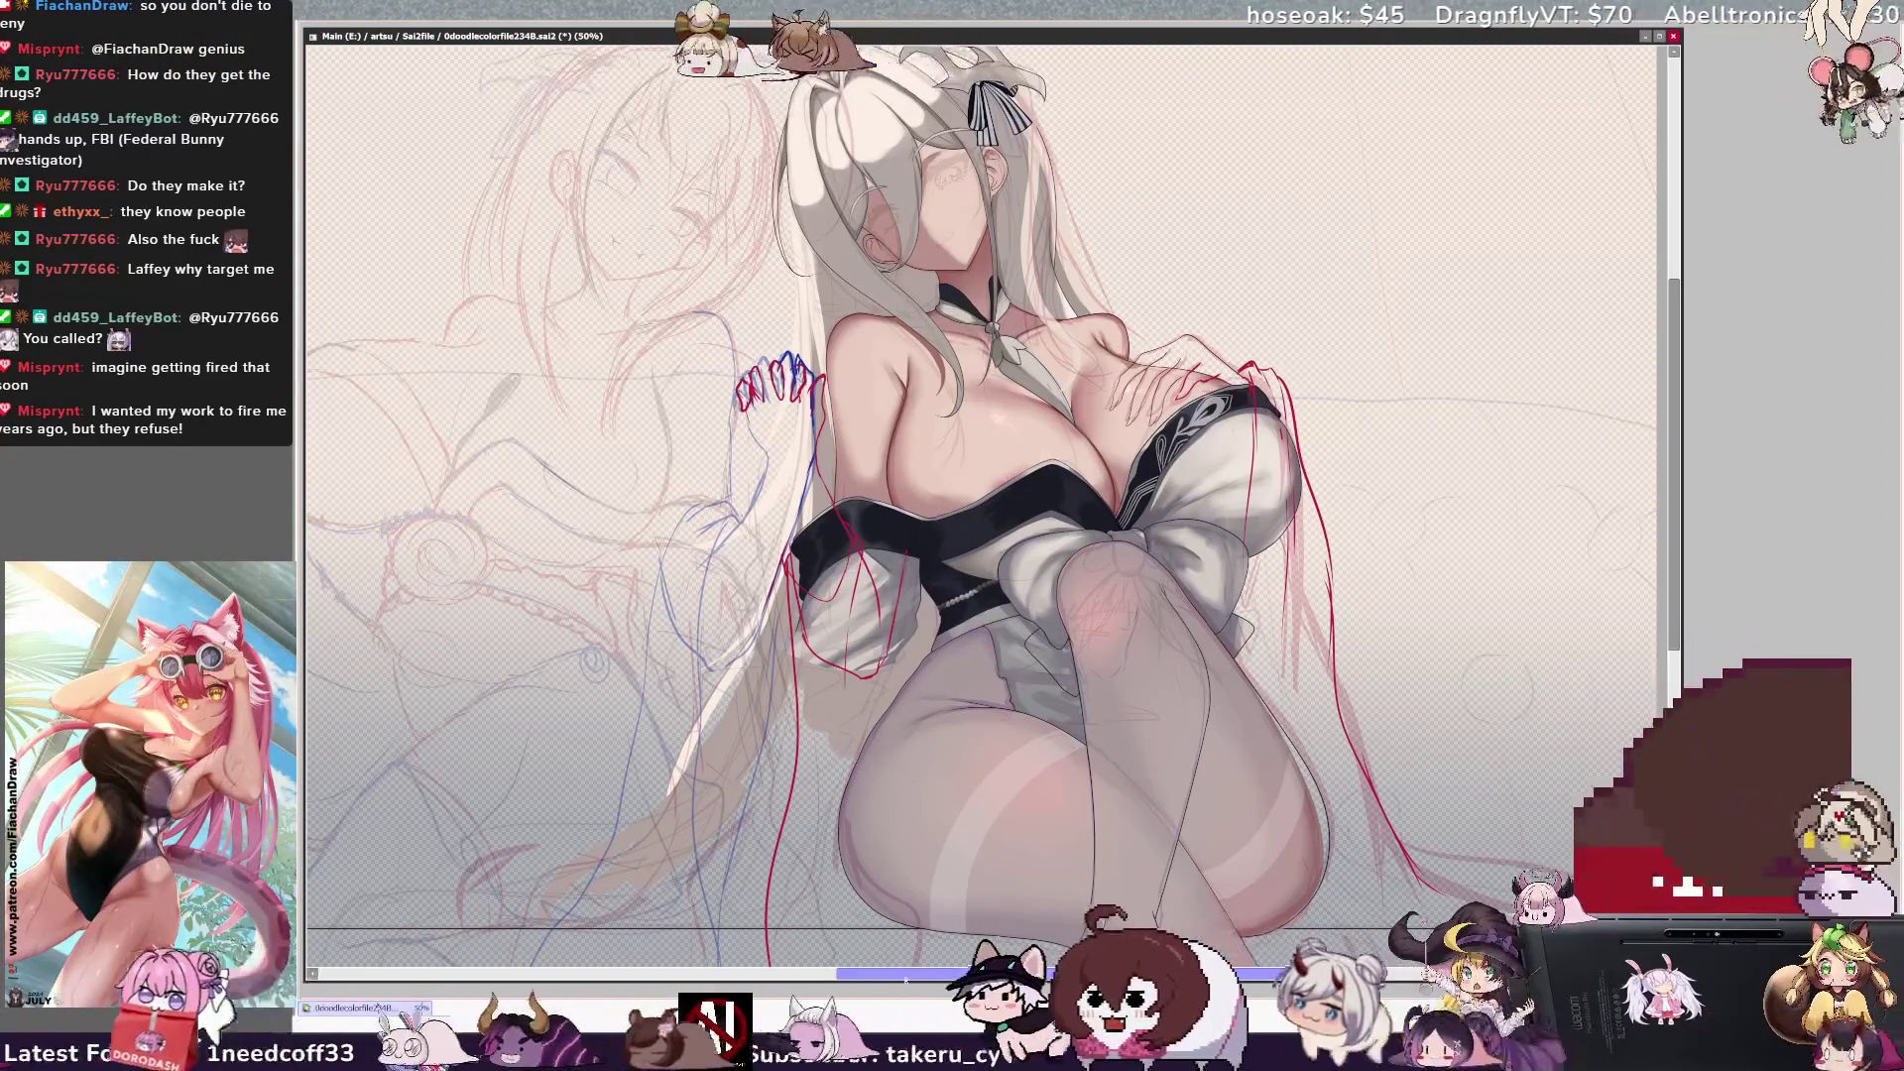
scroll(989, 506, "up", 1)
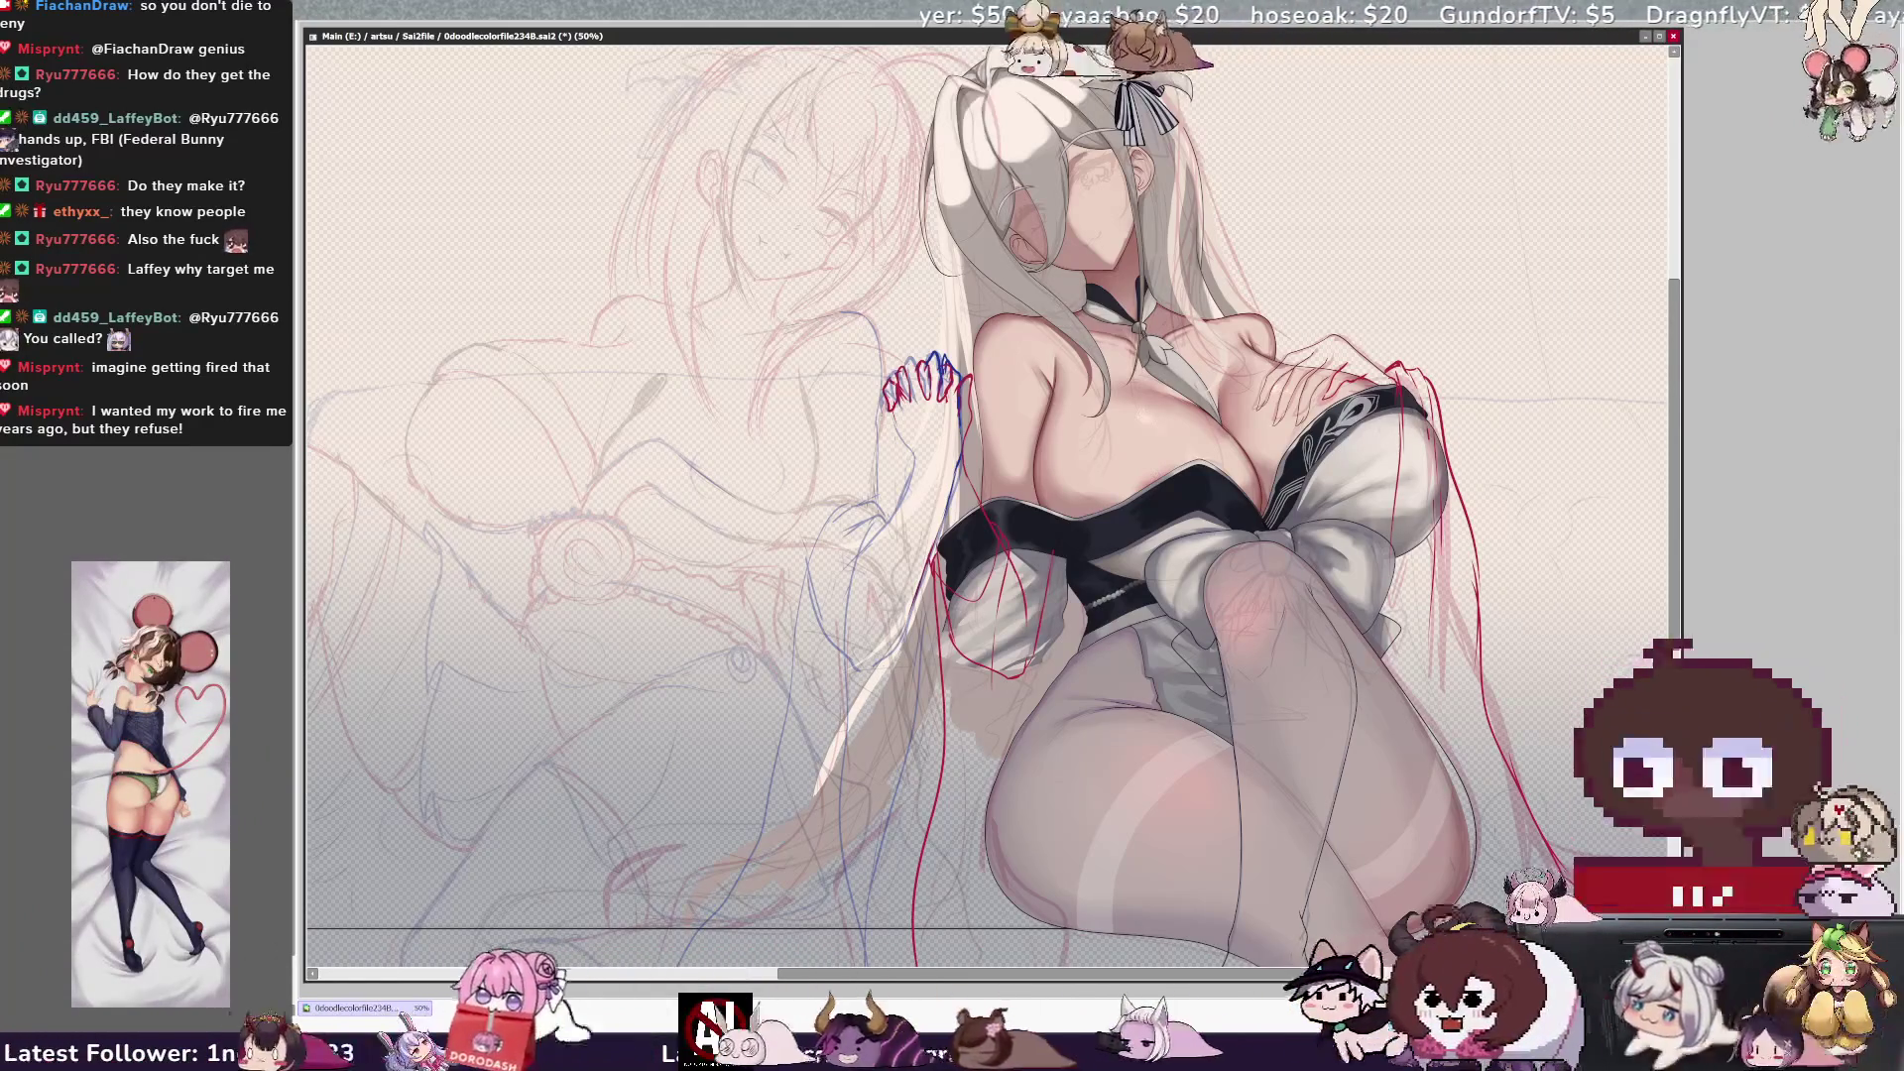
left_click_drag(982, 506, 908, 431)
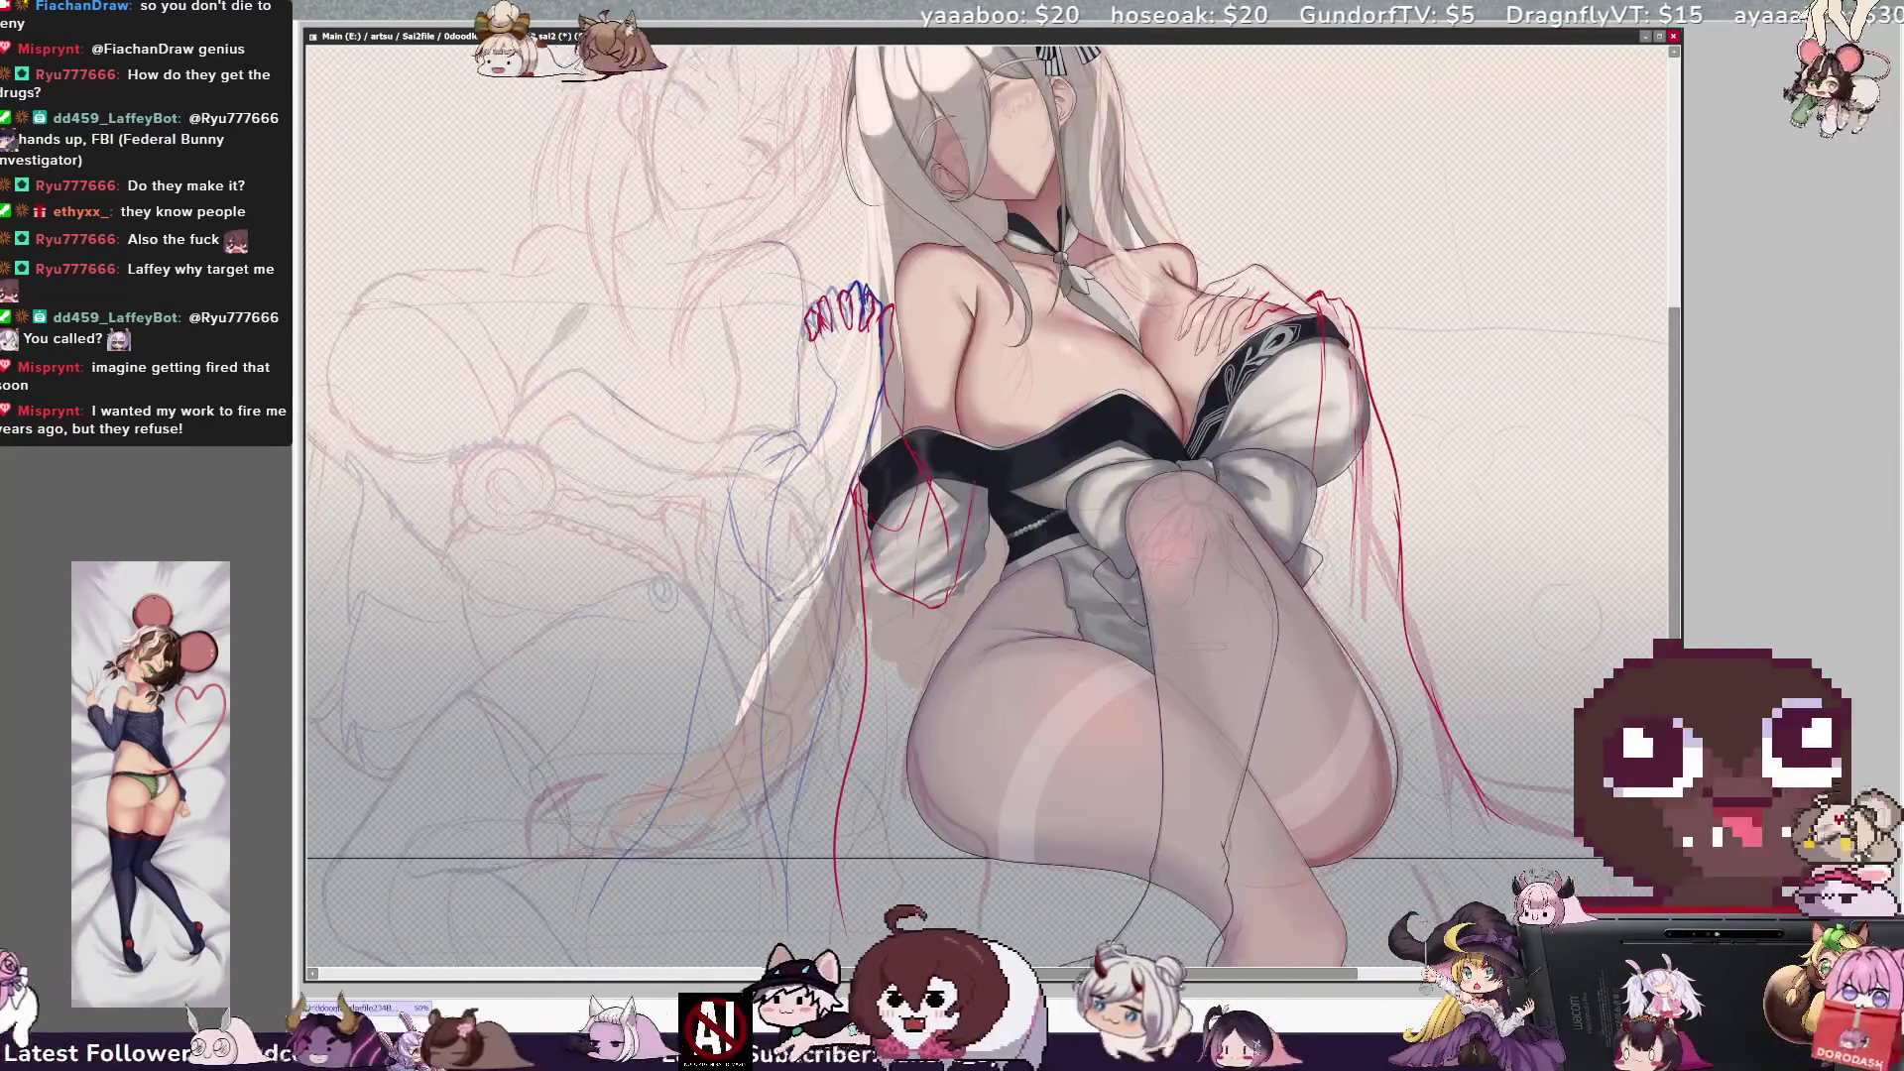
Outline the crossed front leg, restore normal orientation, and Magic Wand-select the background around the figure.
left_click(1257, 670)
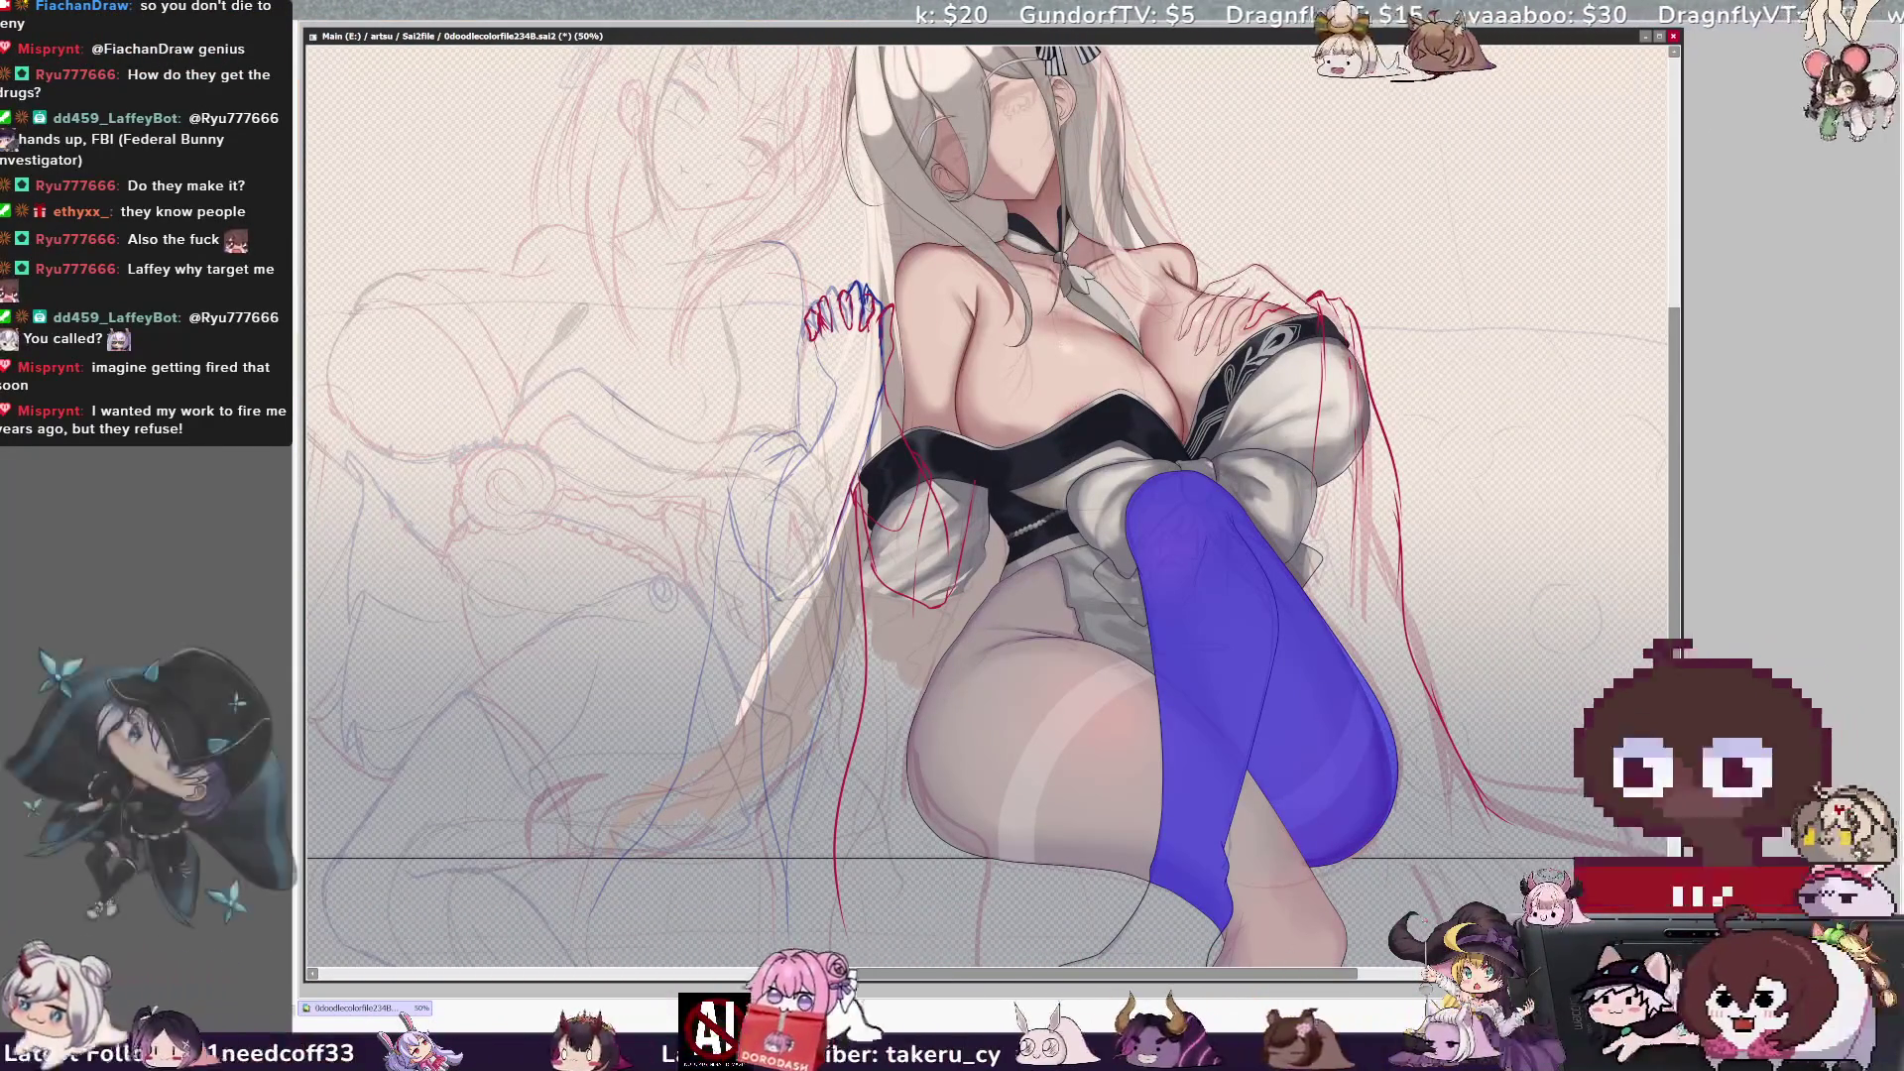
key("n")
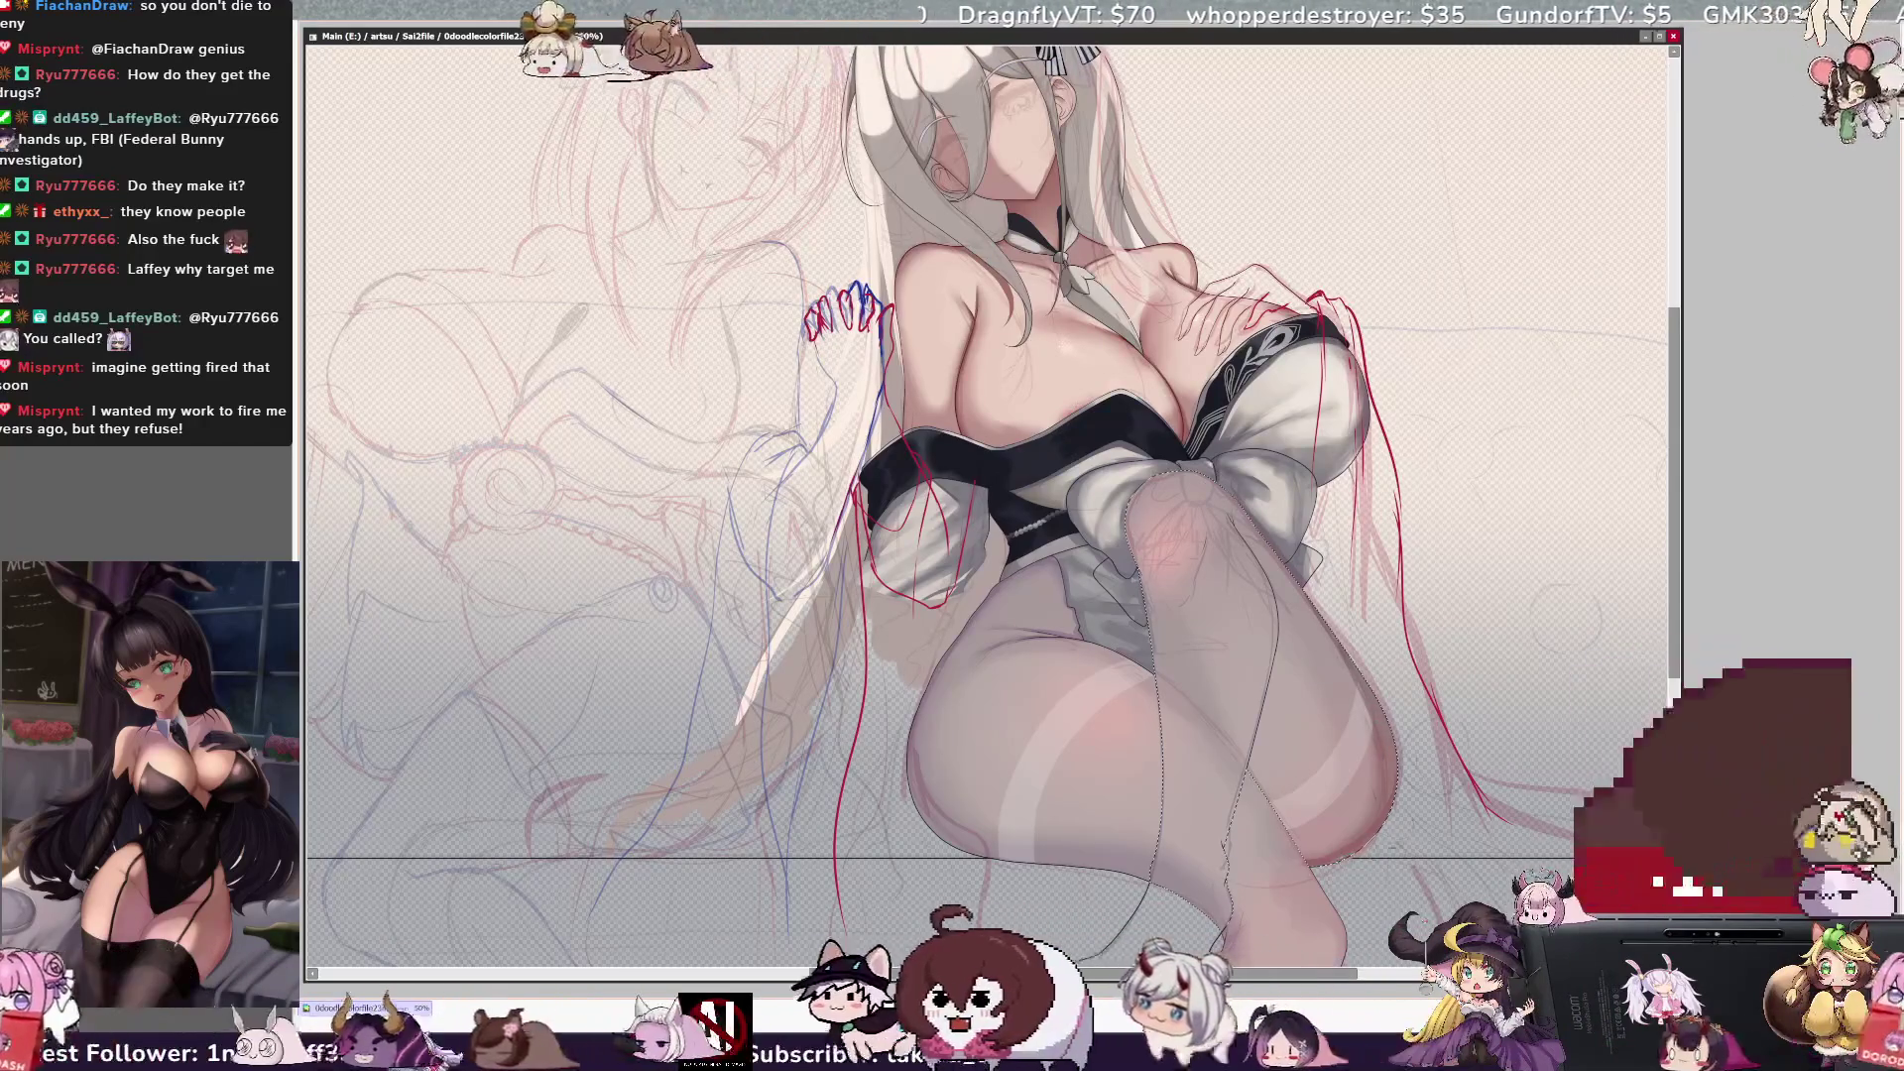
key("h")
left_click(714, 714)
left_click(1413, 446)
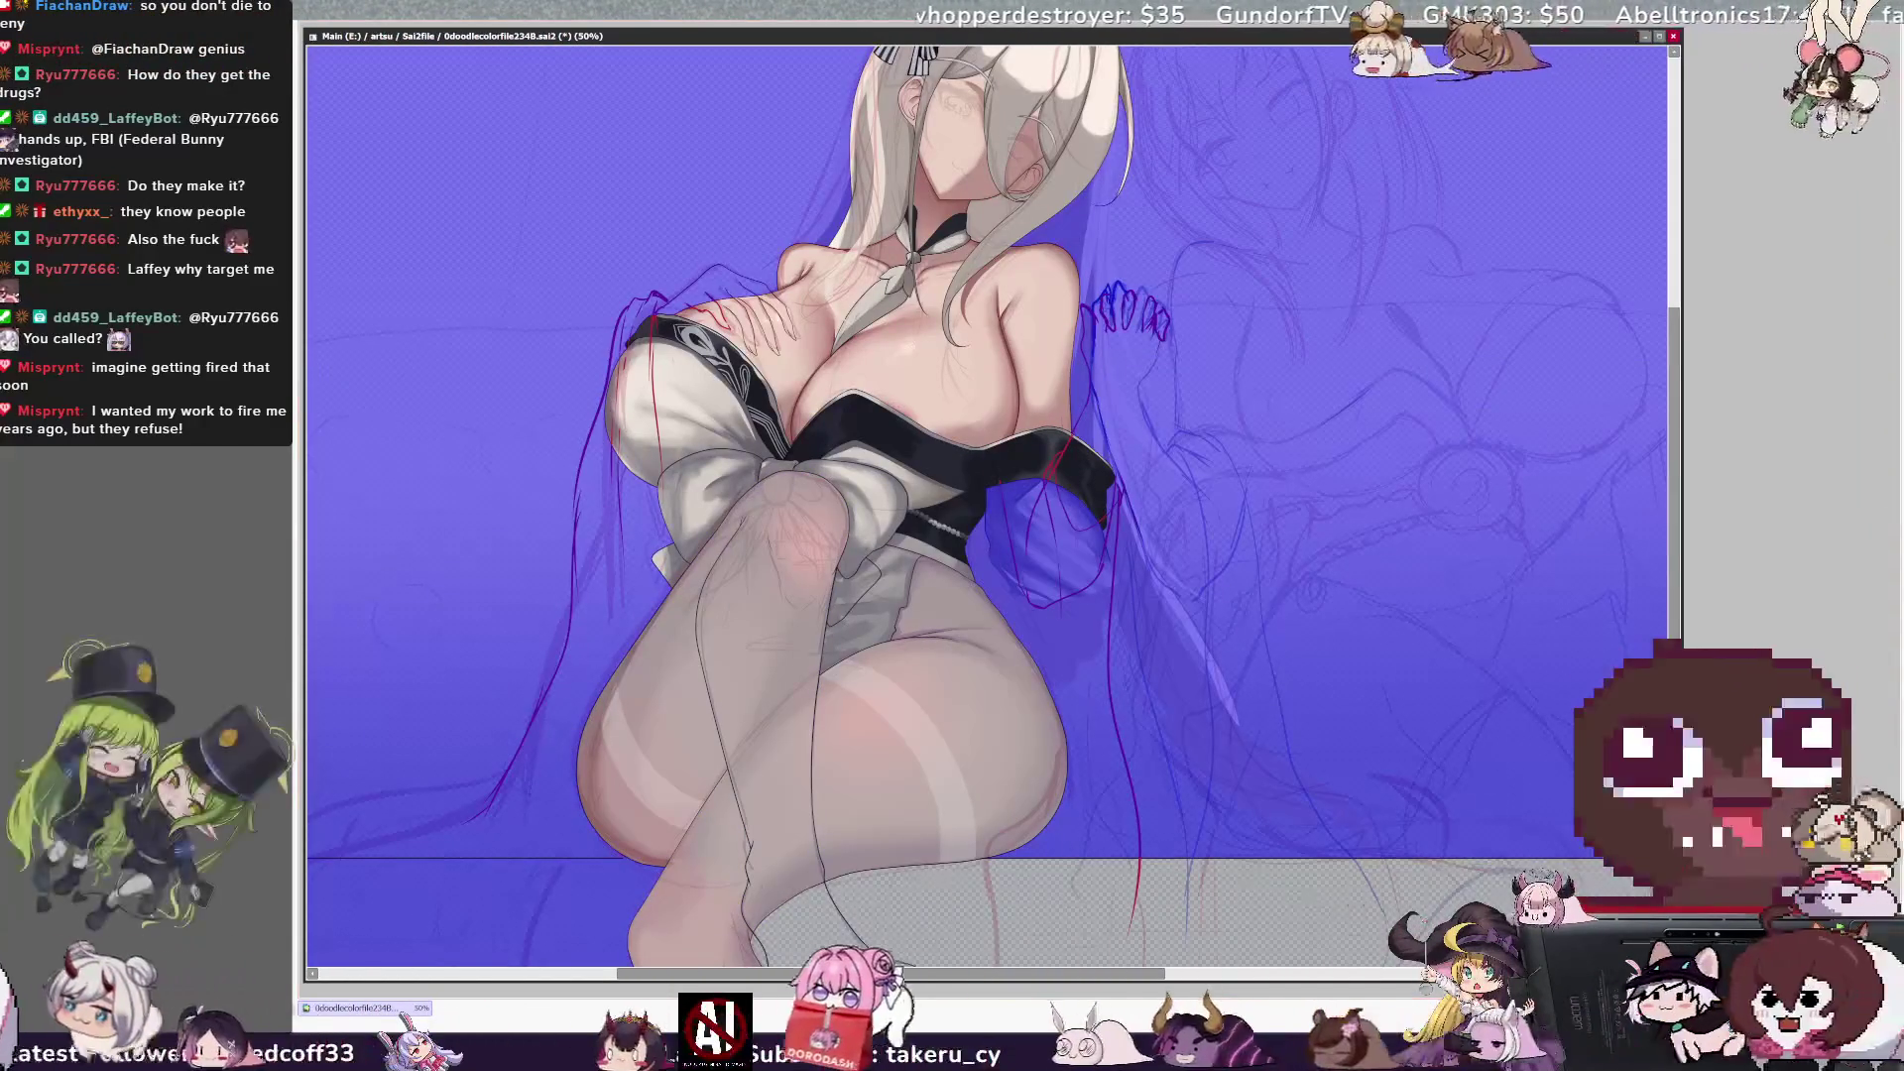
key("b")
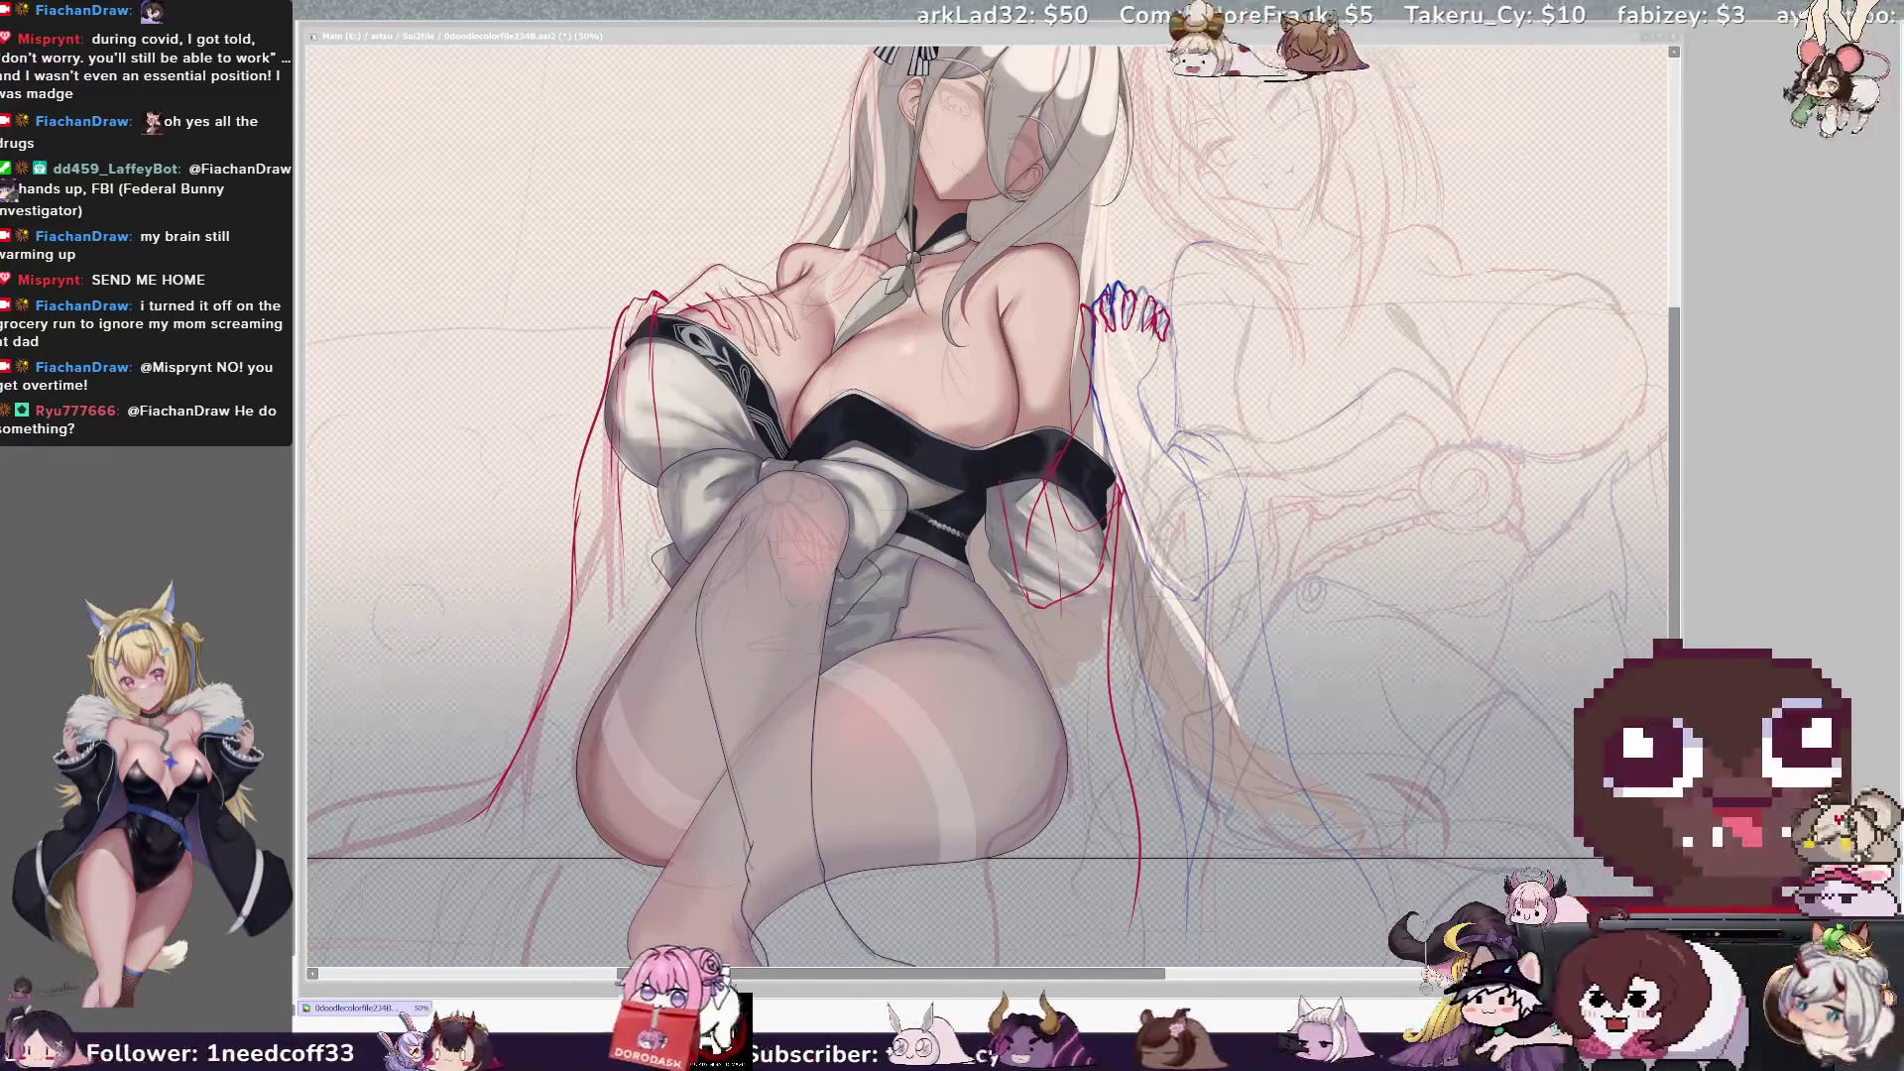
key("h")
scroll(994, 506, "right", 2)
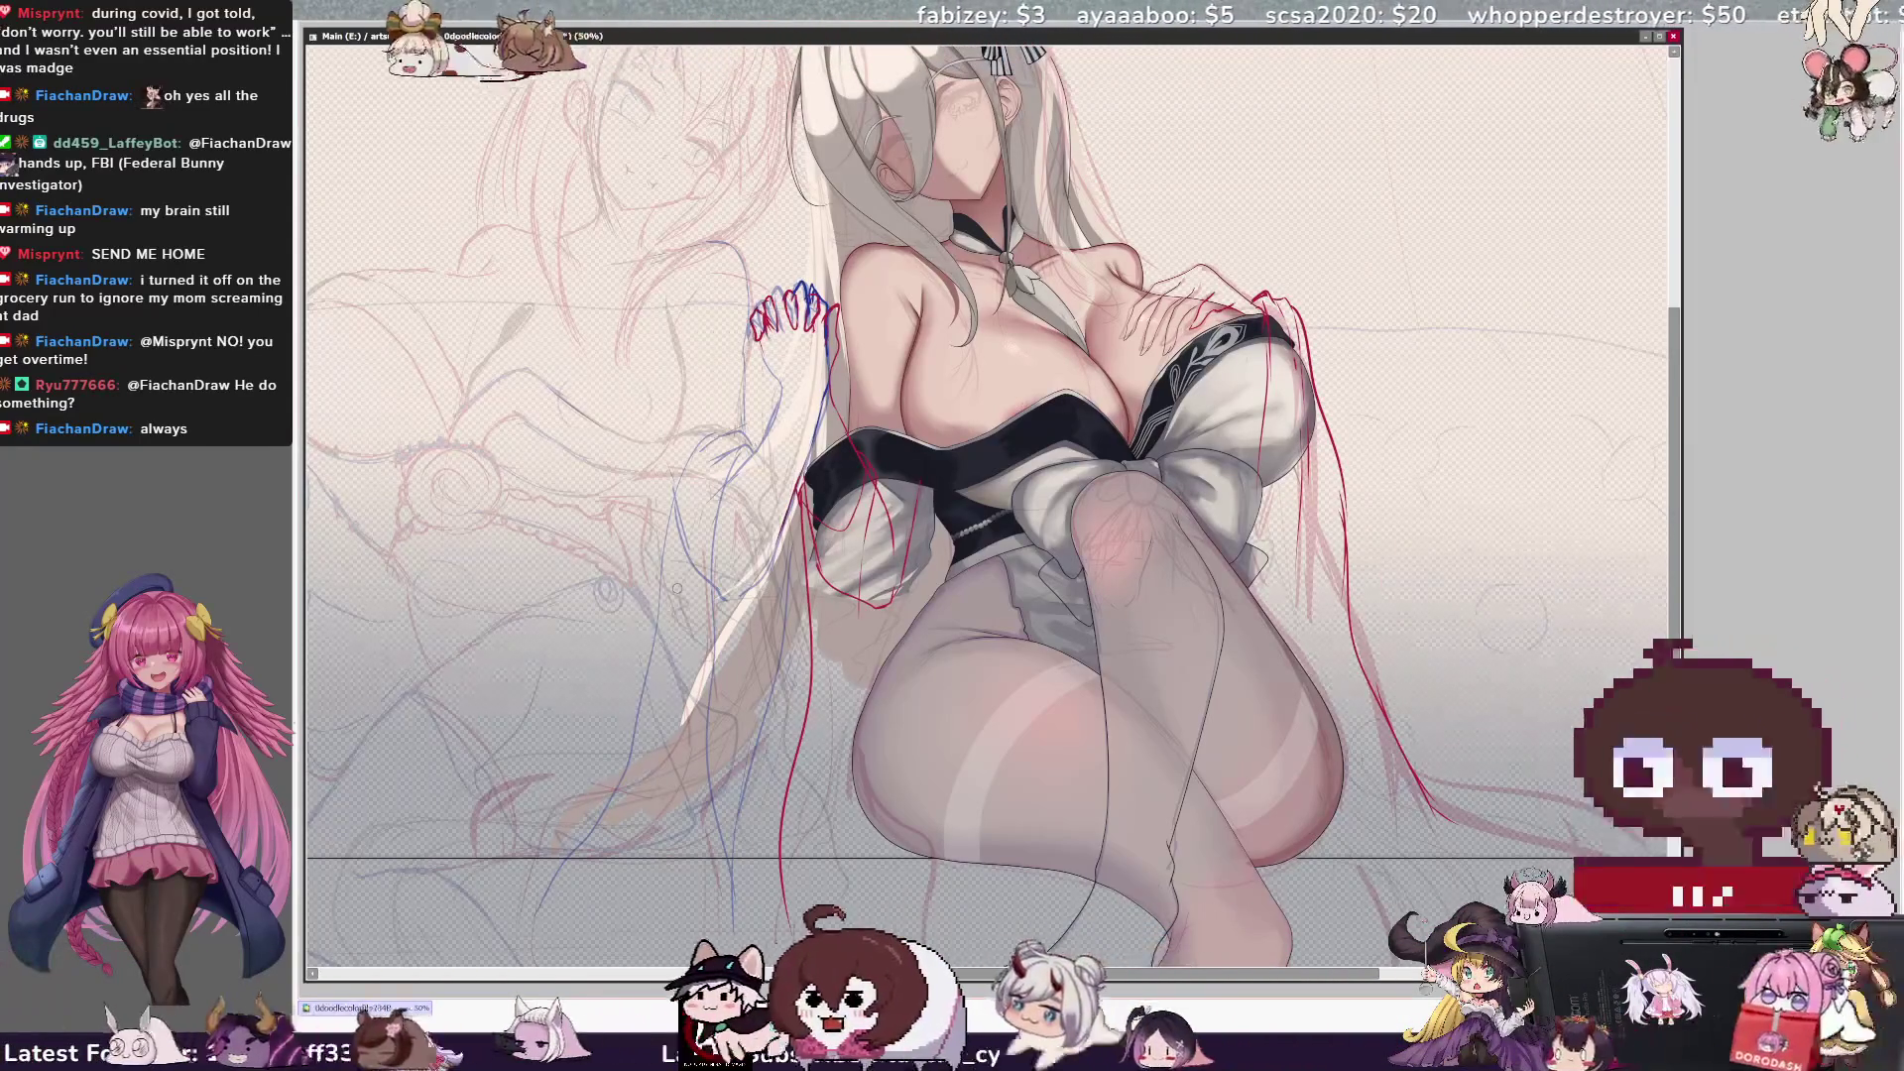
Compare mirrored and normal views several times, checking the brush size popup, leaving the canvas flipped.
key("bracketright")
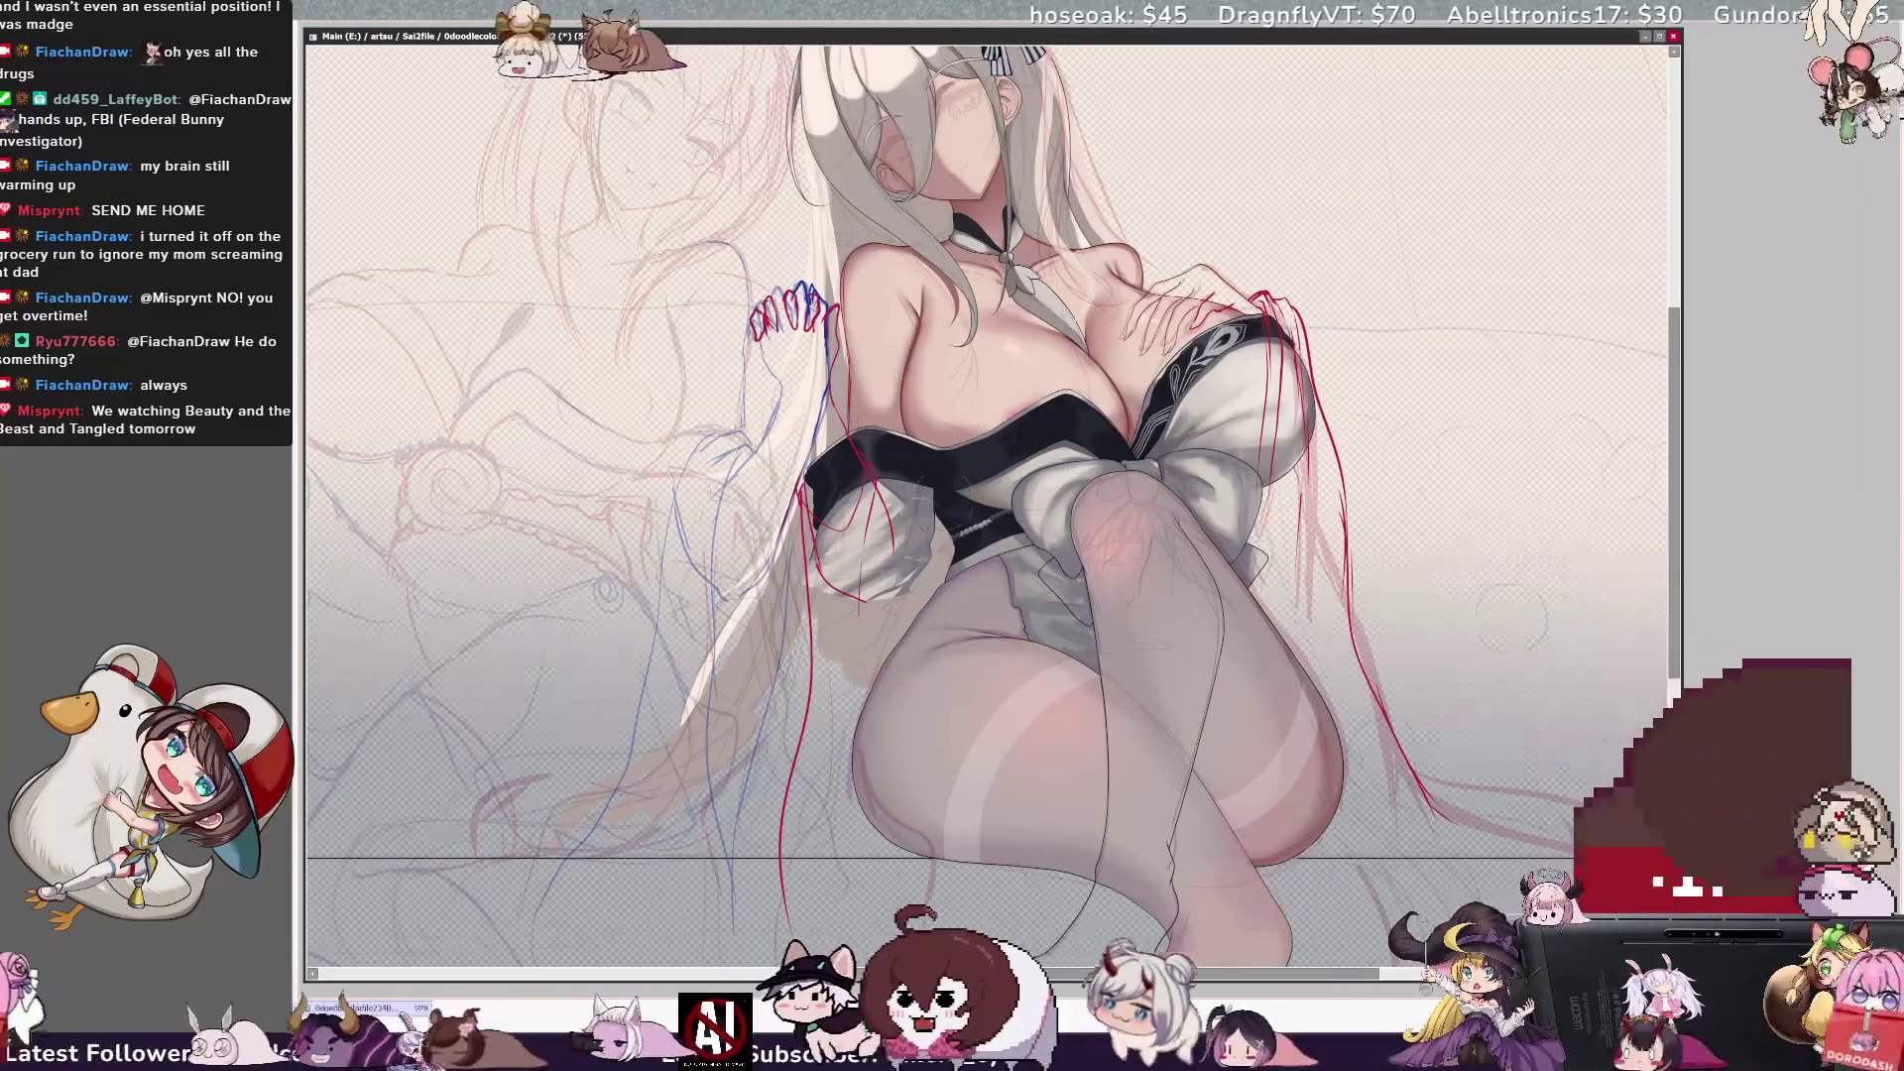
key("h")
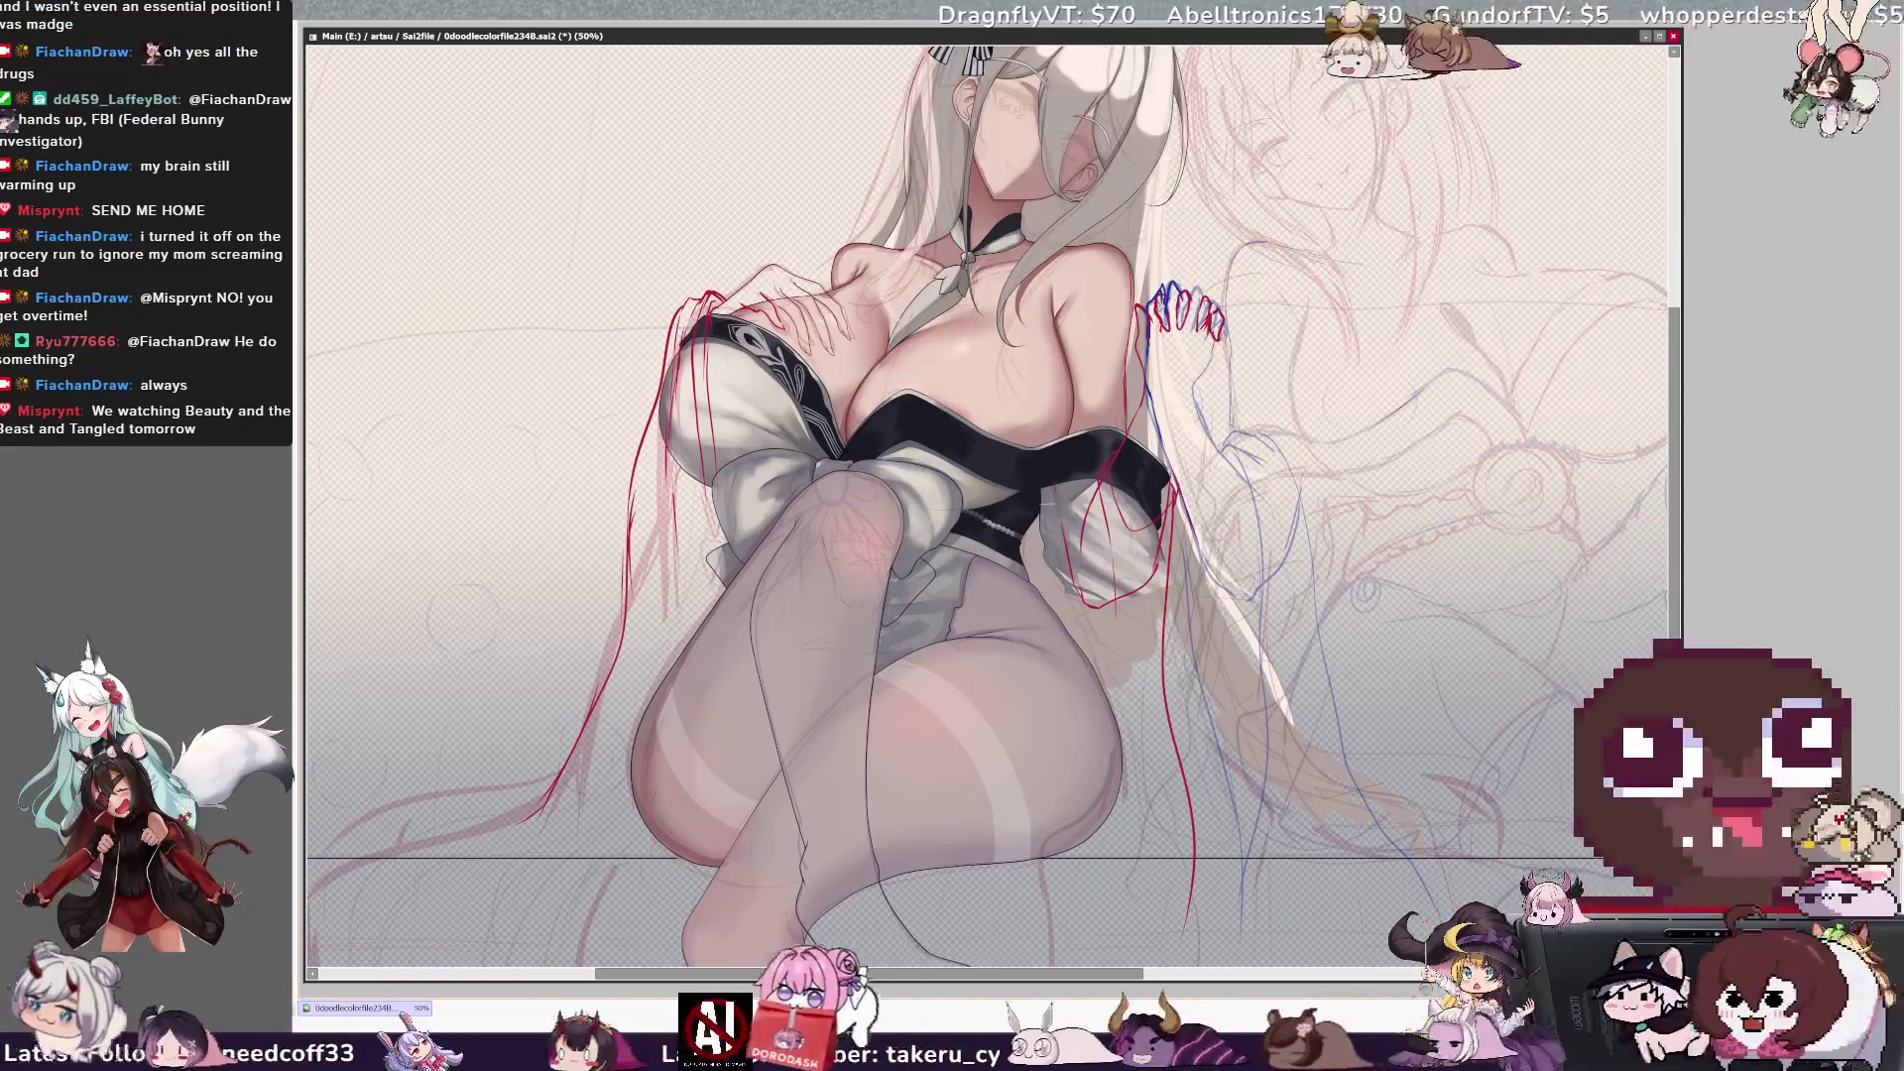
key("h")
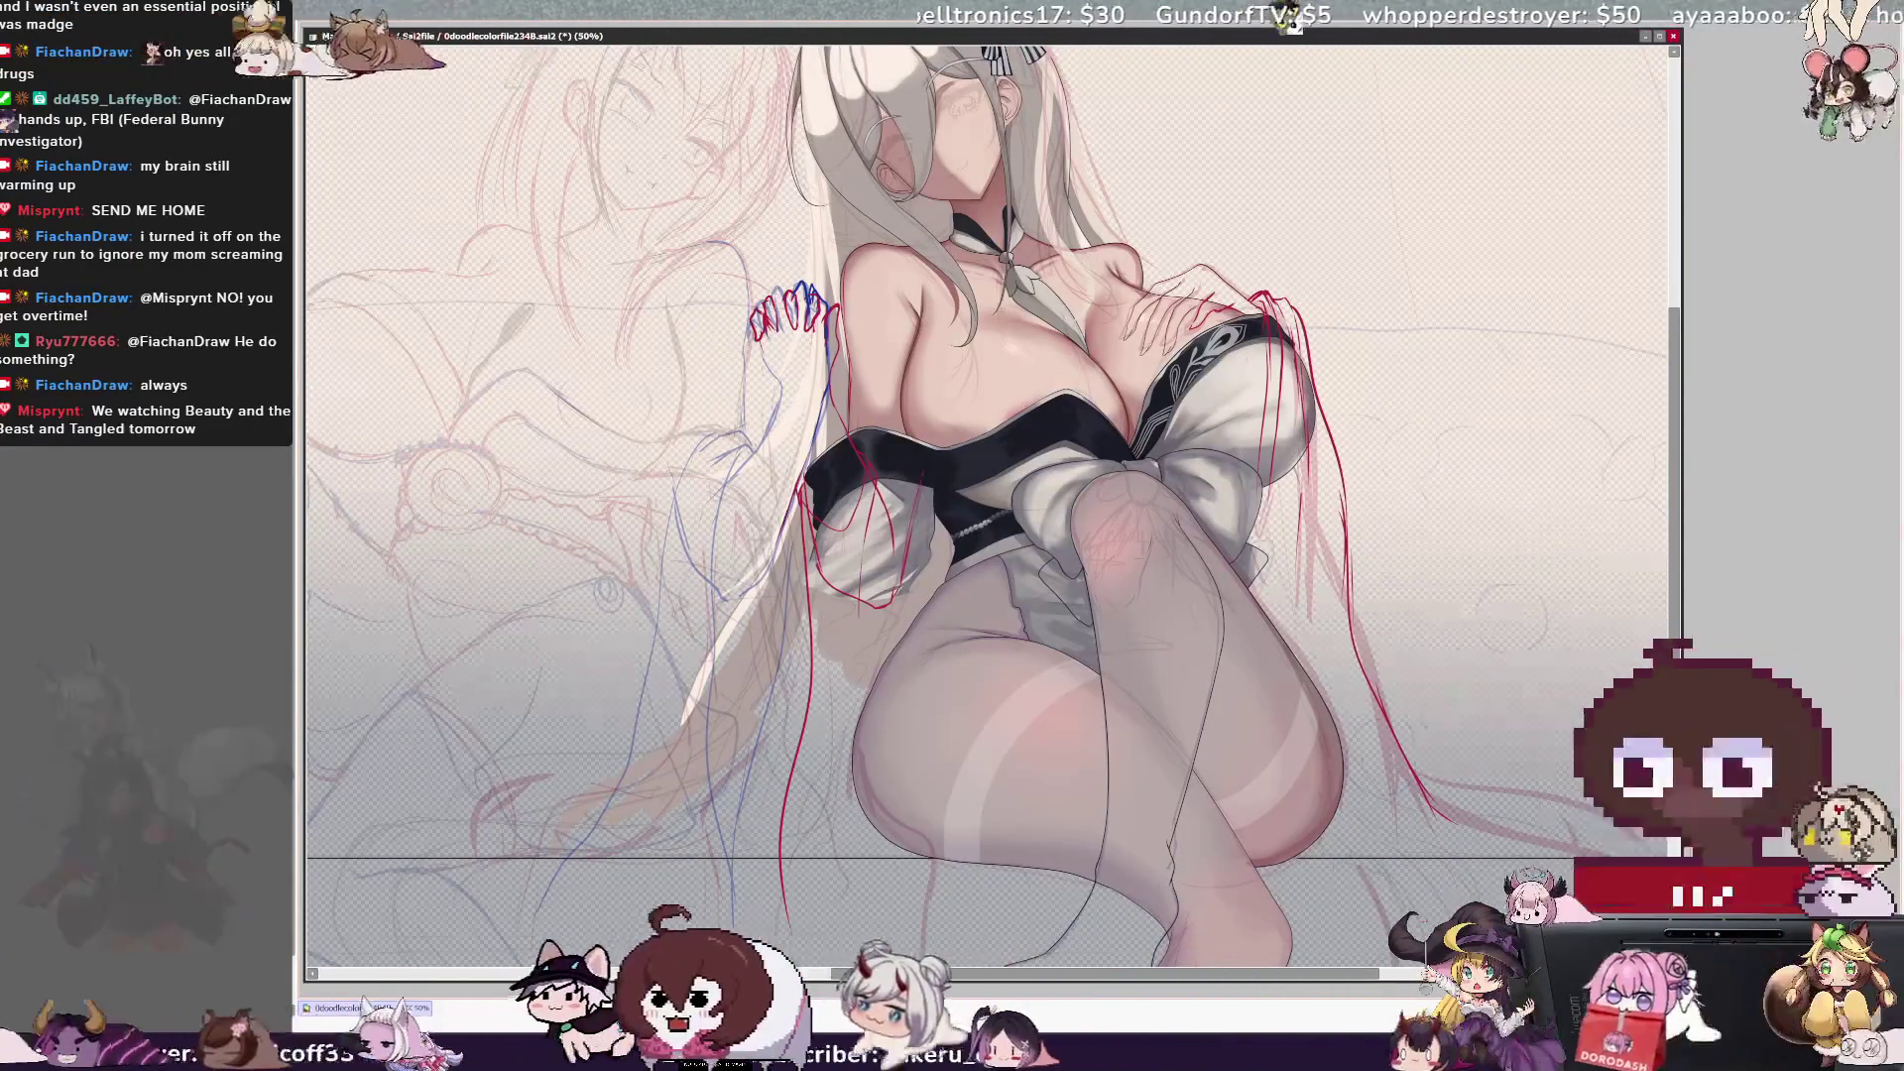
key("h")
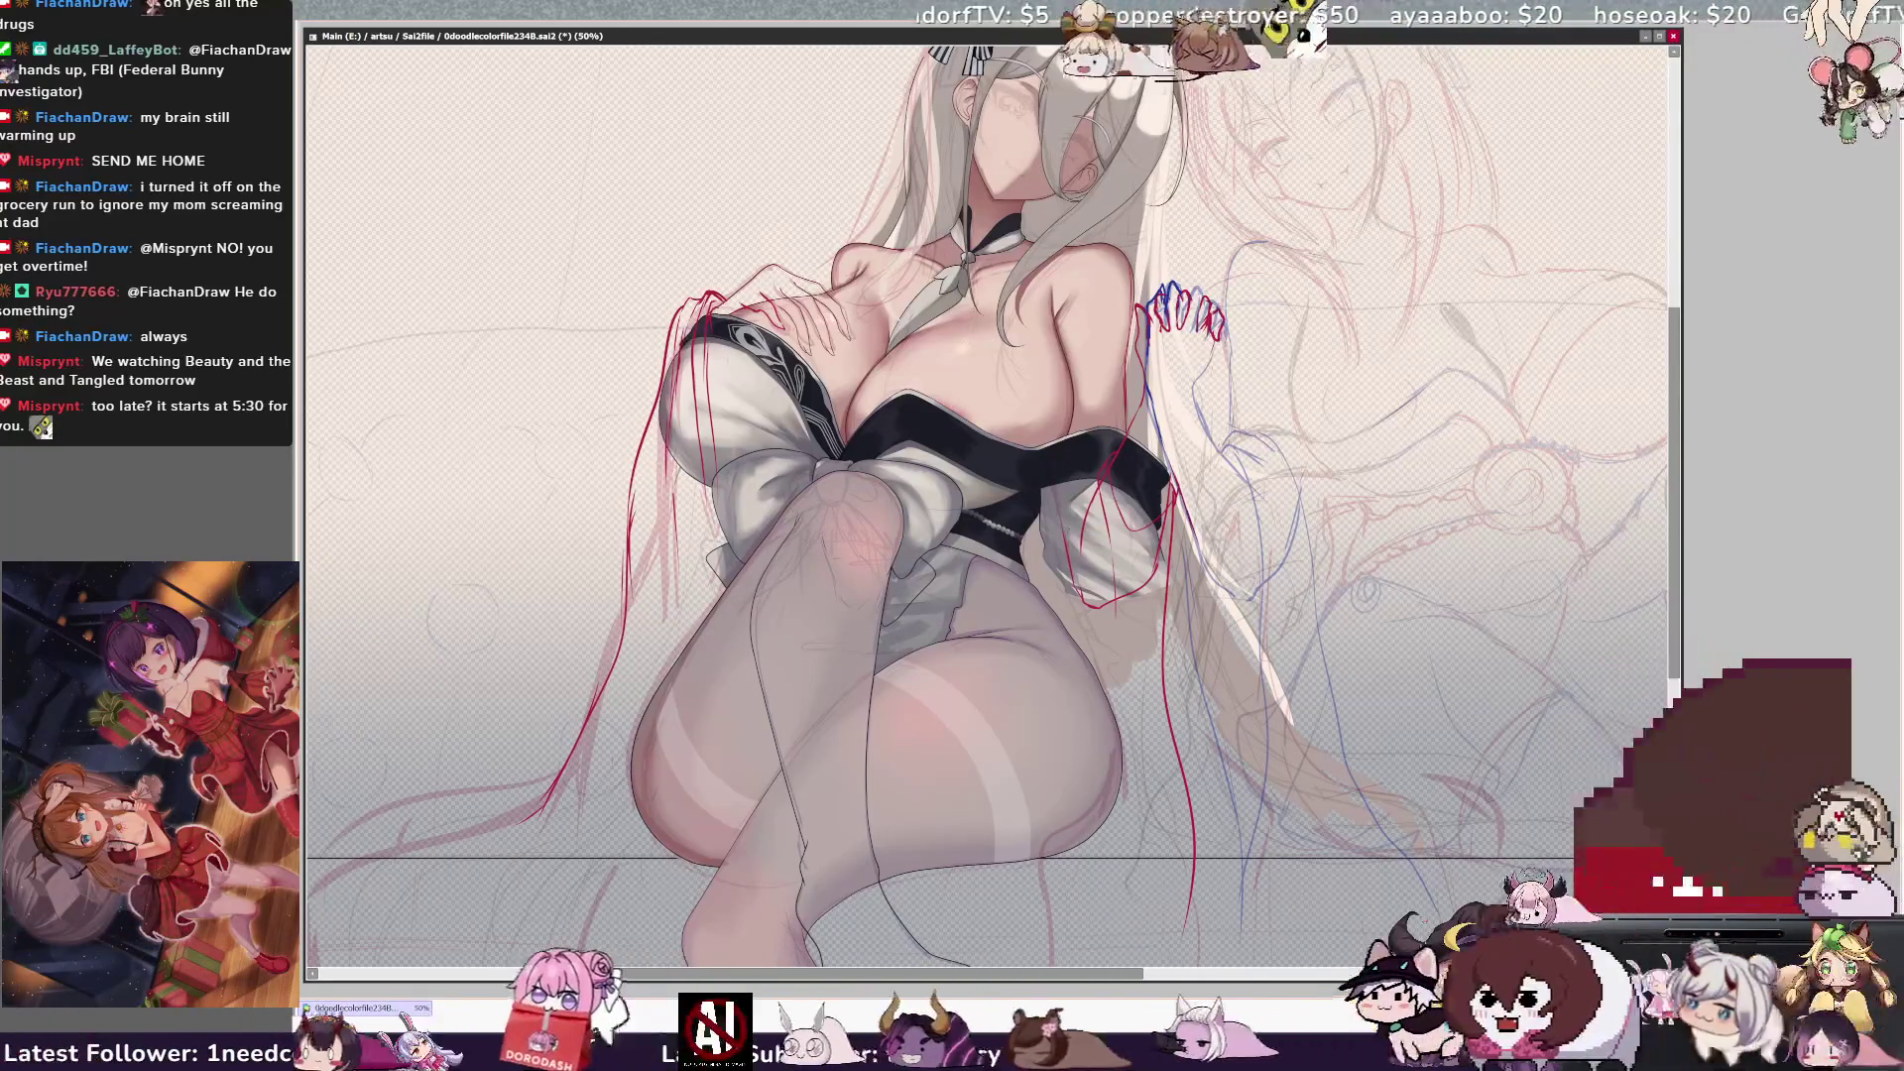
key("bracketright")
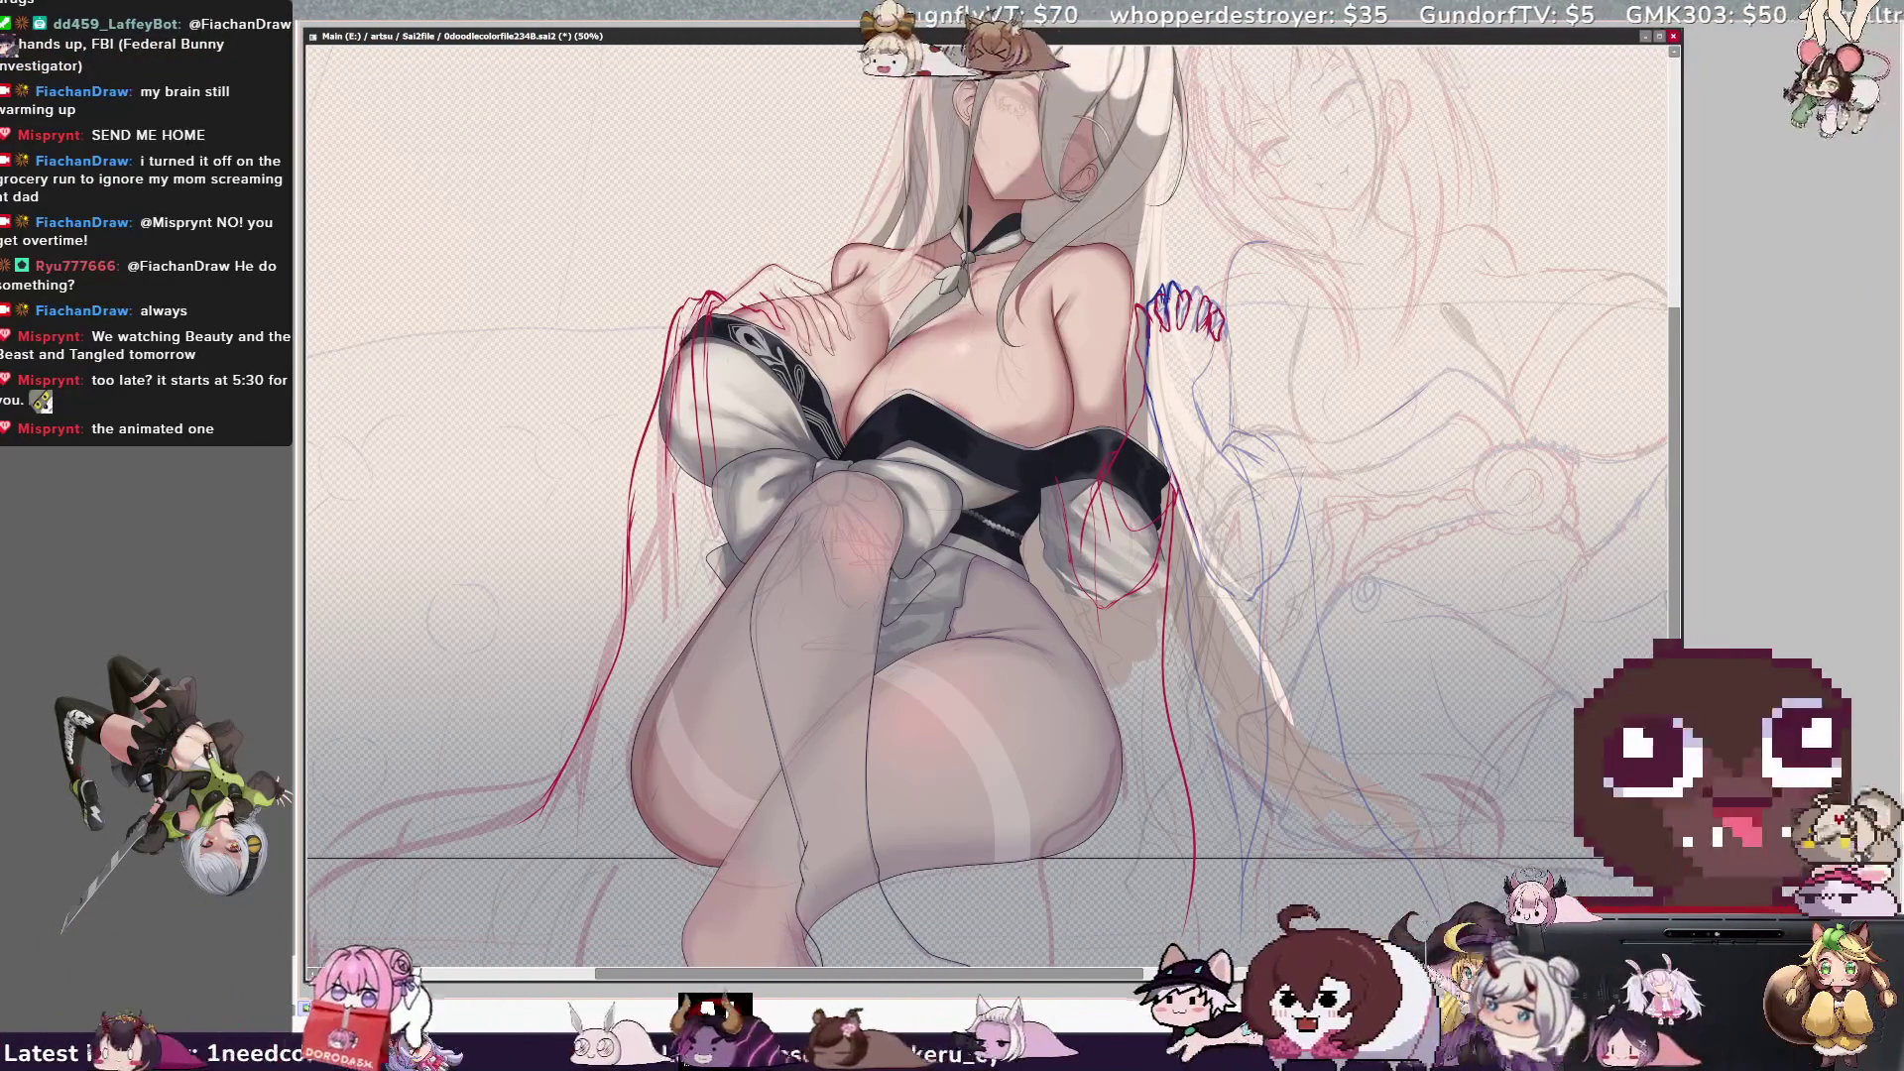
key("h")
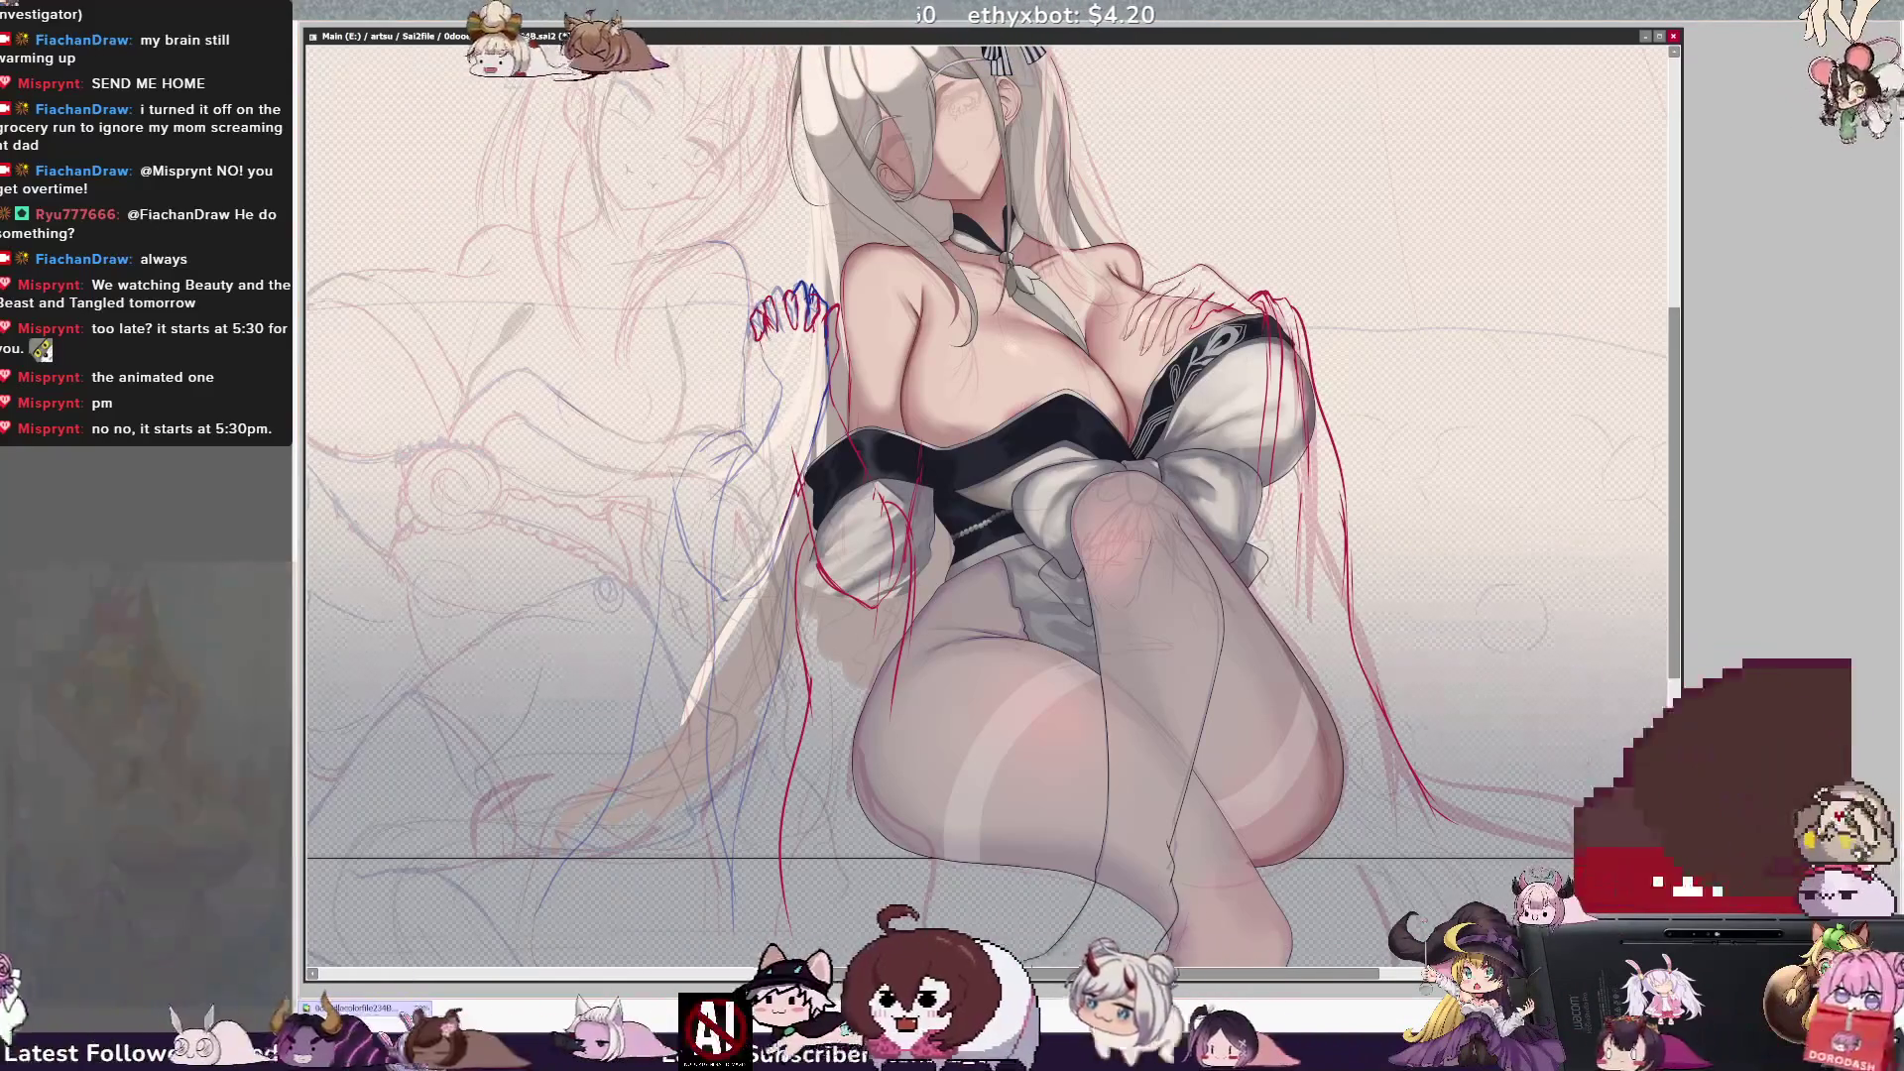
scroll(994, 507, "down", 3)
scroll(994, 506, "down", 2)
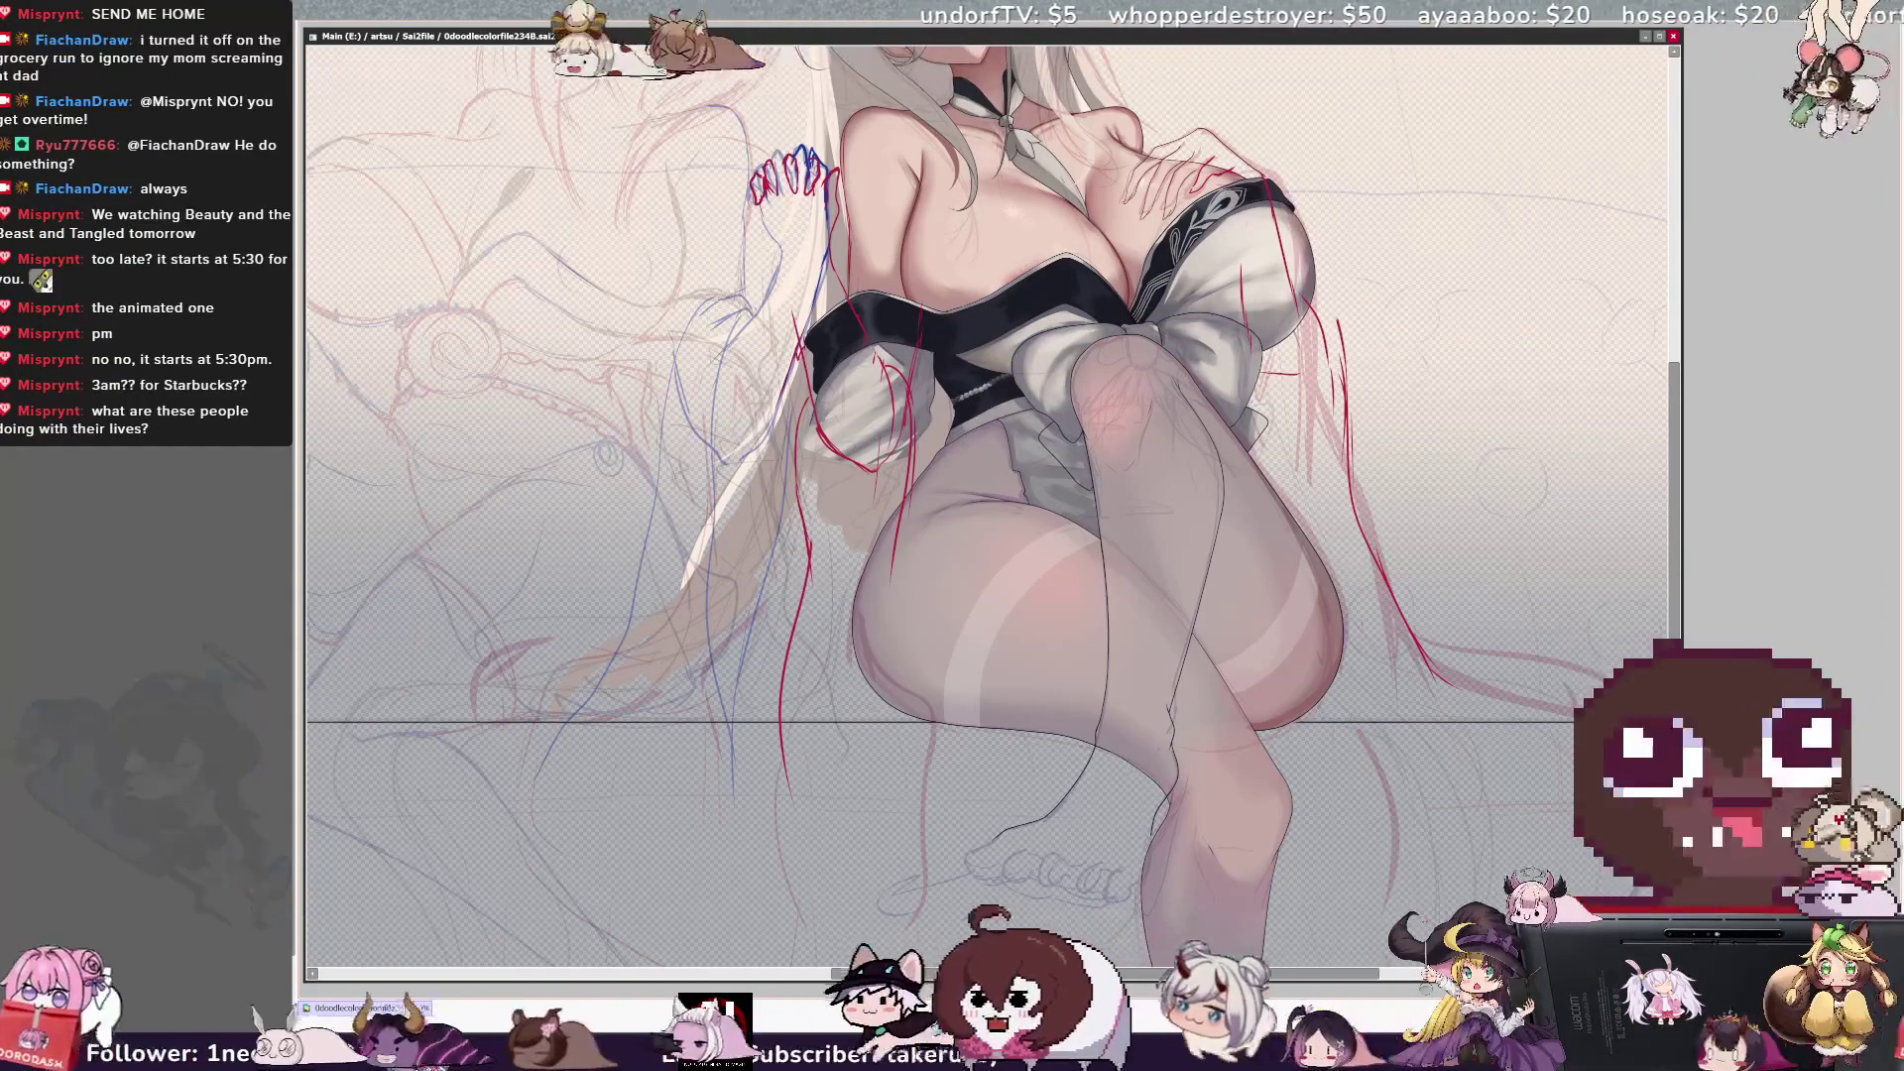
Flip the view back and forth, then zoom out to 29.7% and back in to 35.3% to see the whole pose.
key("h")
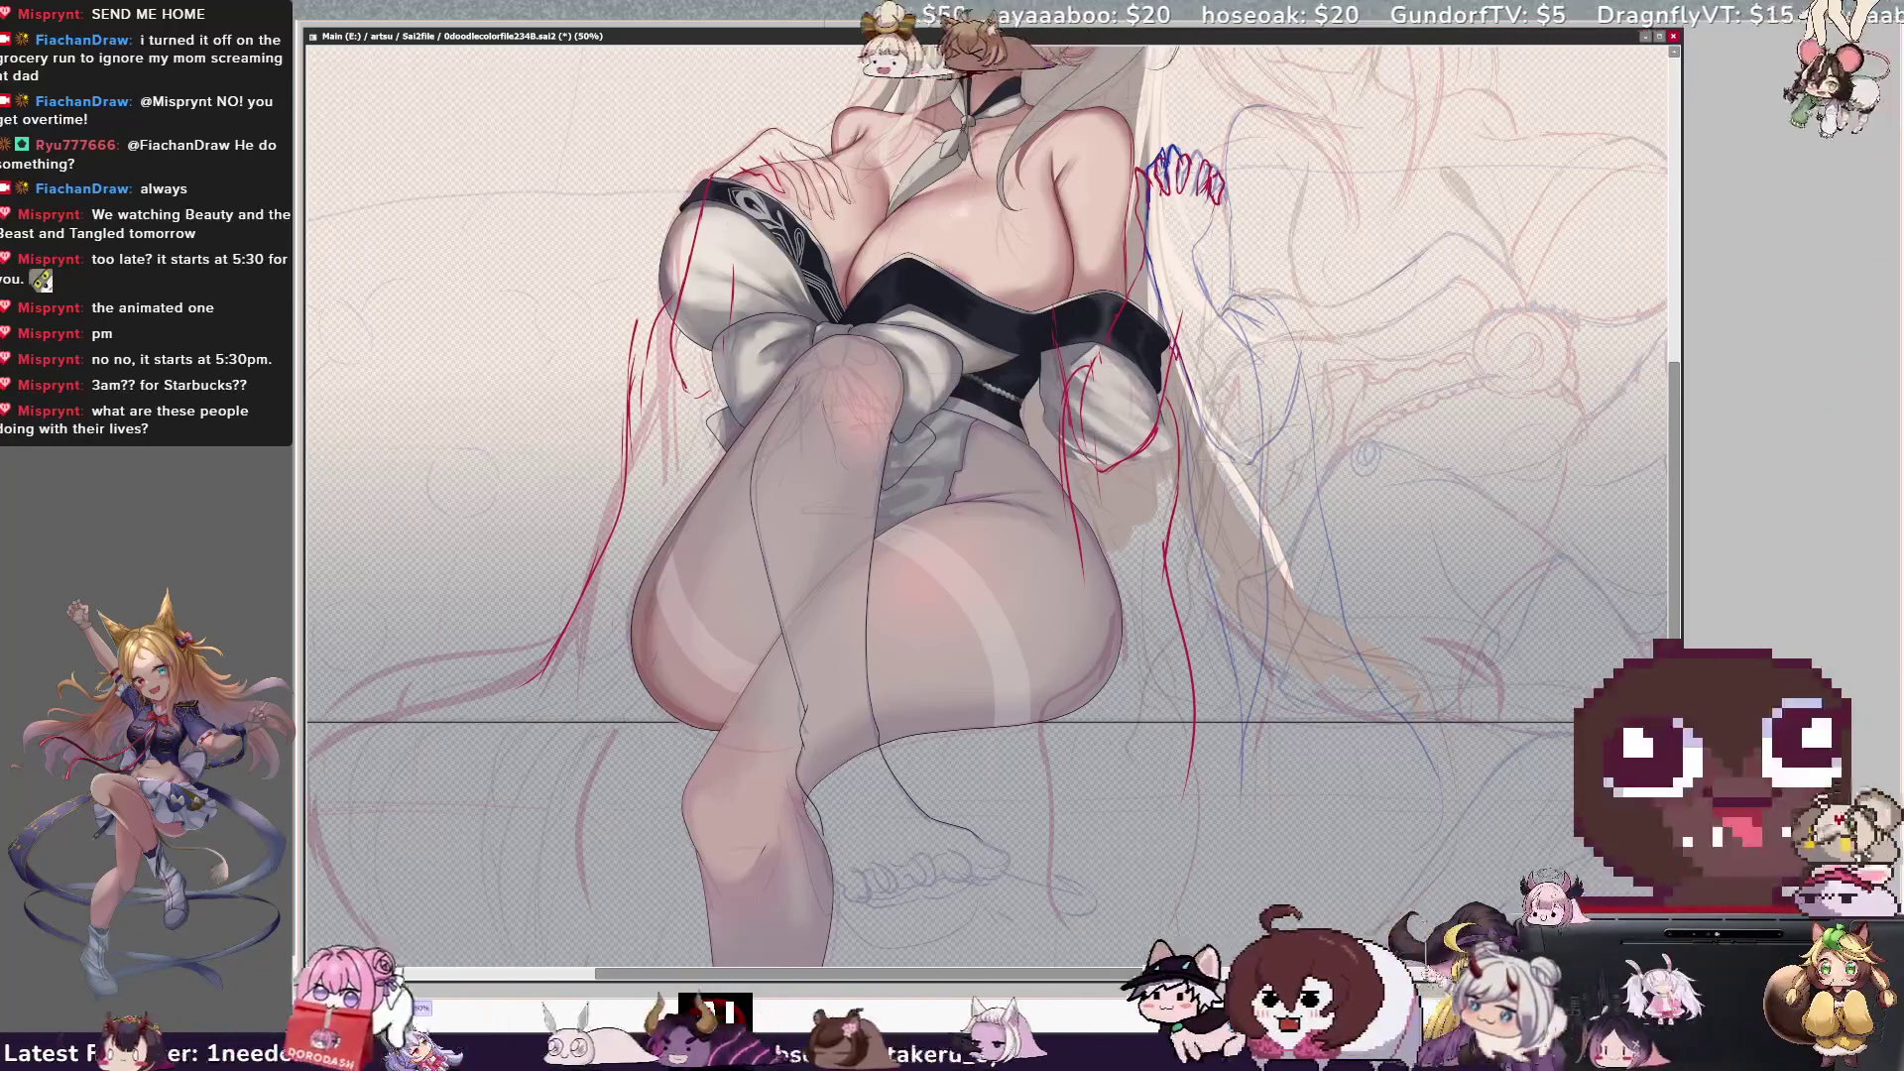
key("h")
key("h")
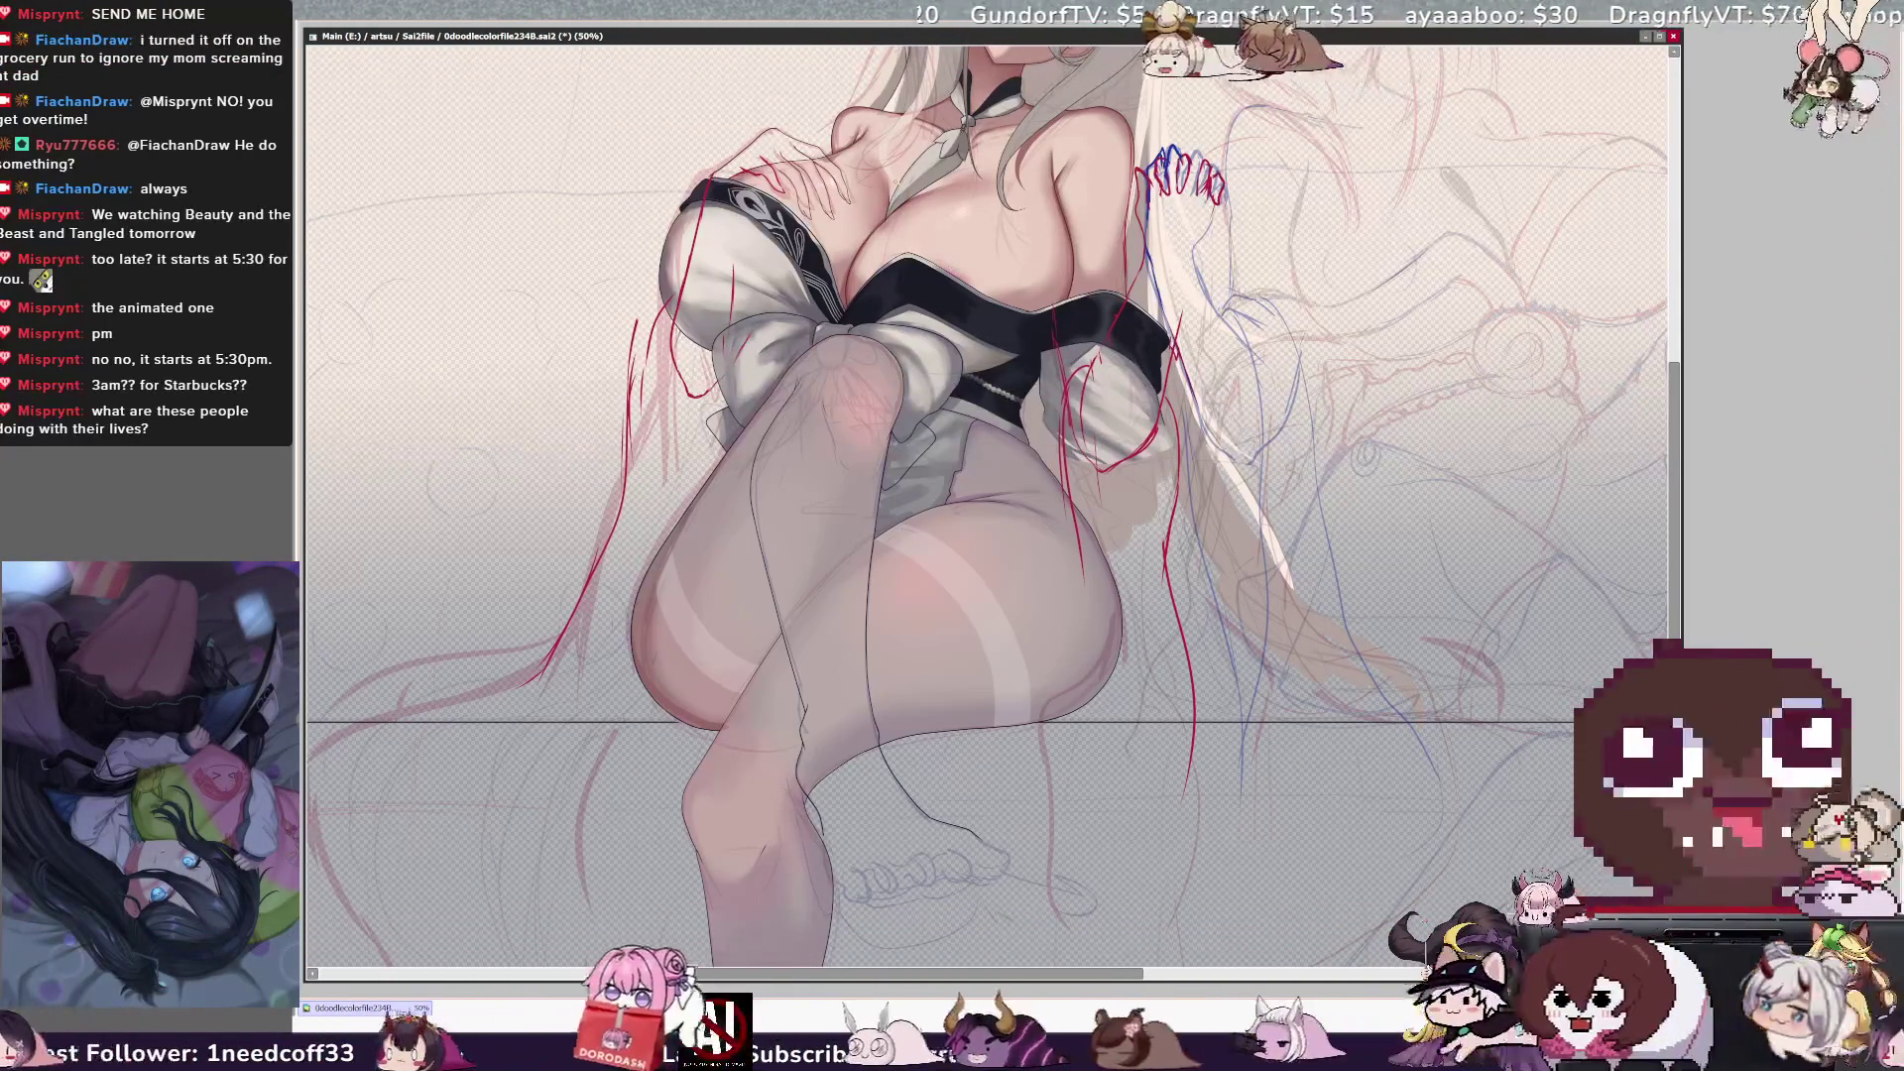
key("h")
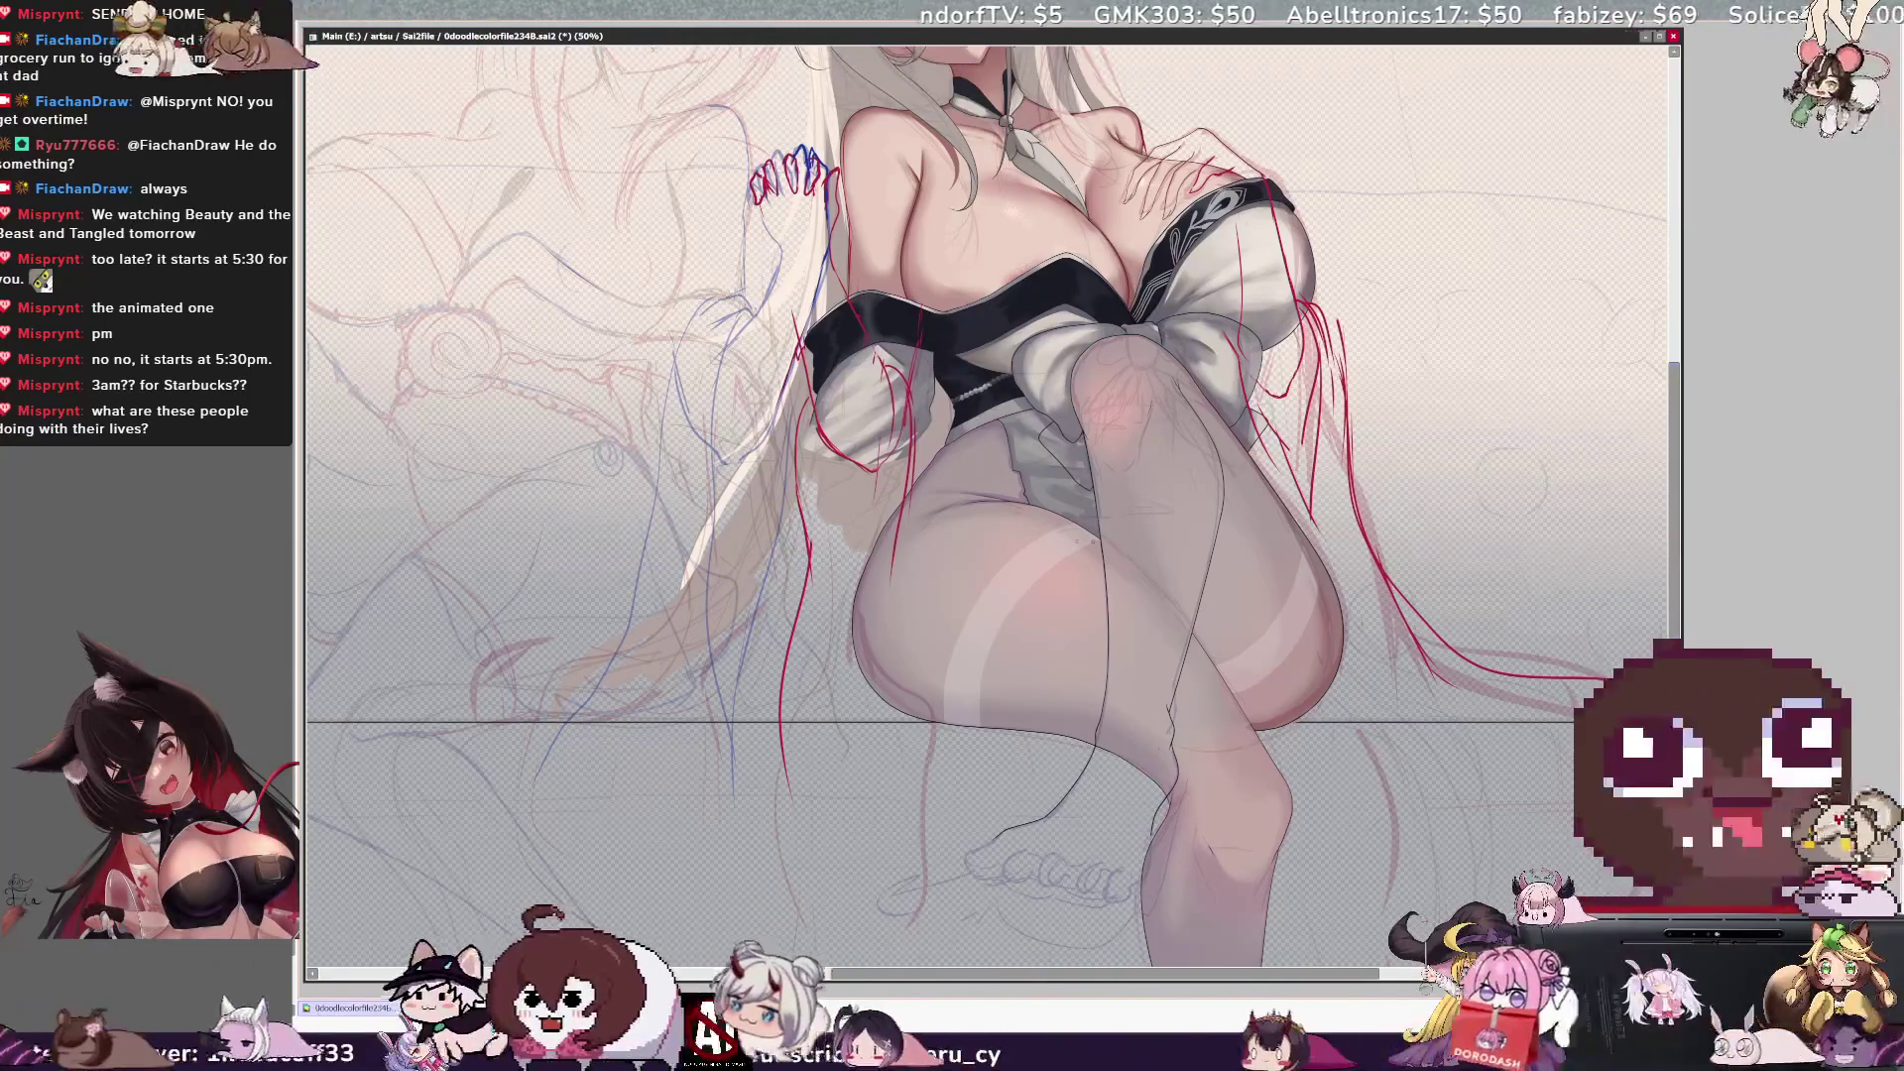
key("minus")
key("minus")
key("minus")
key("plus")
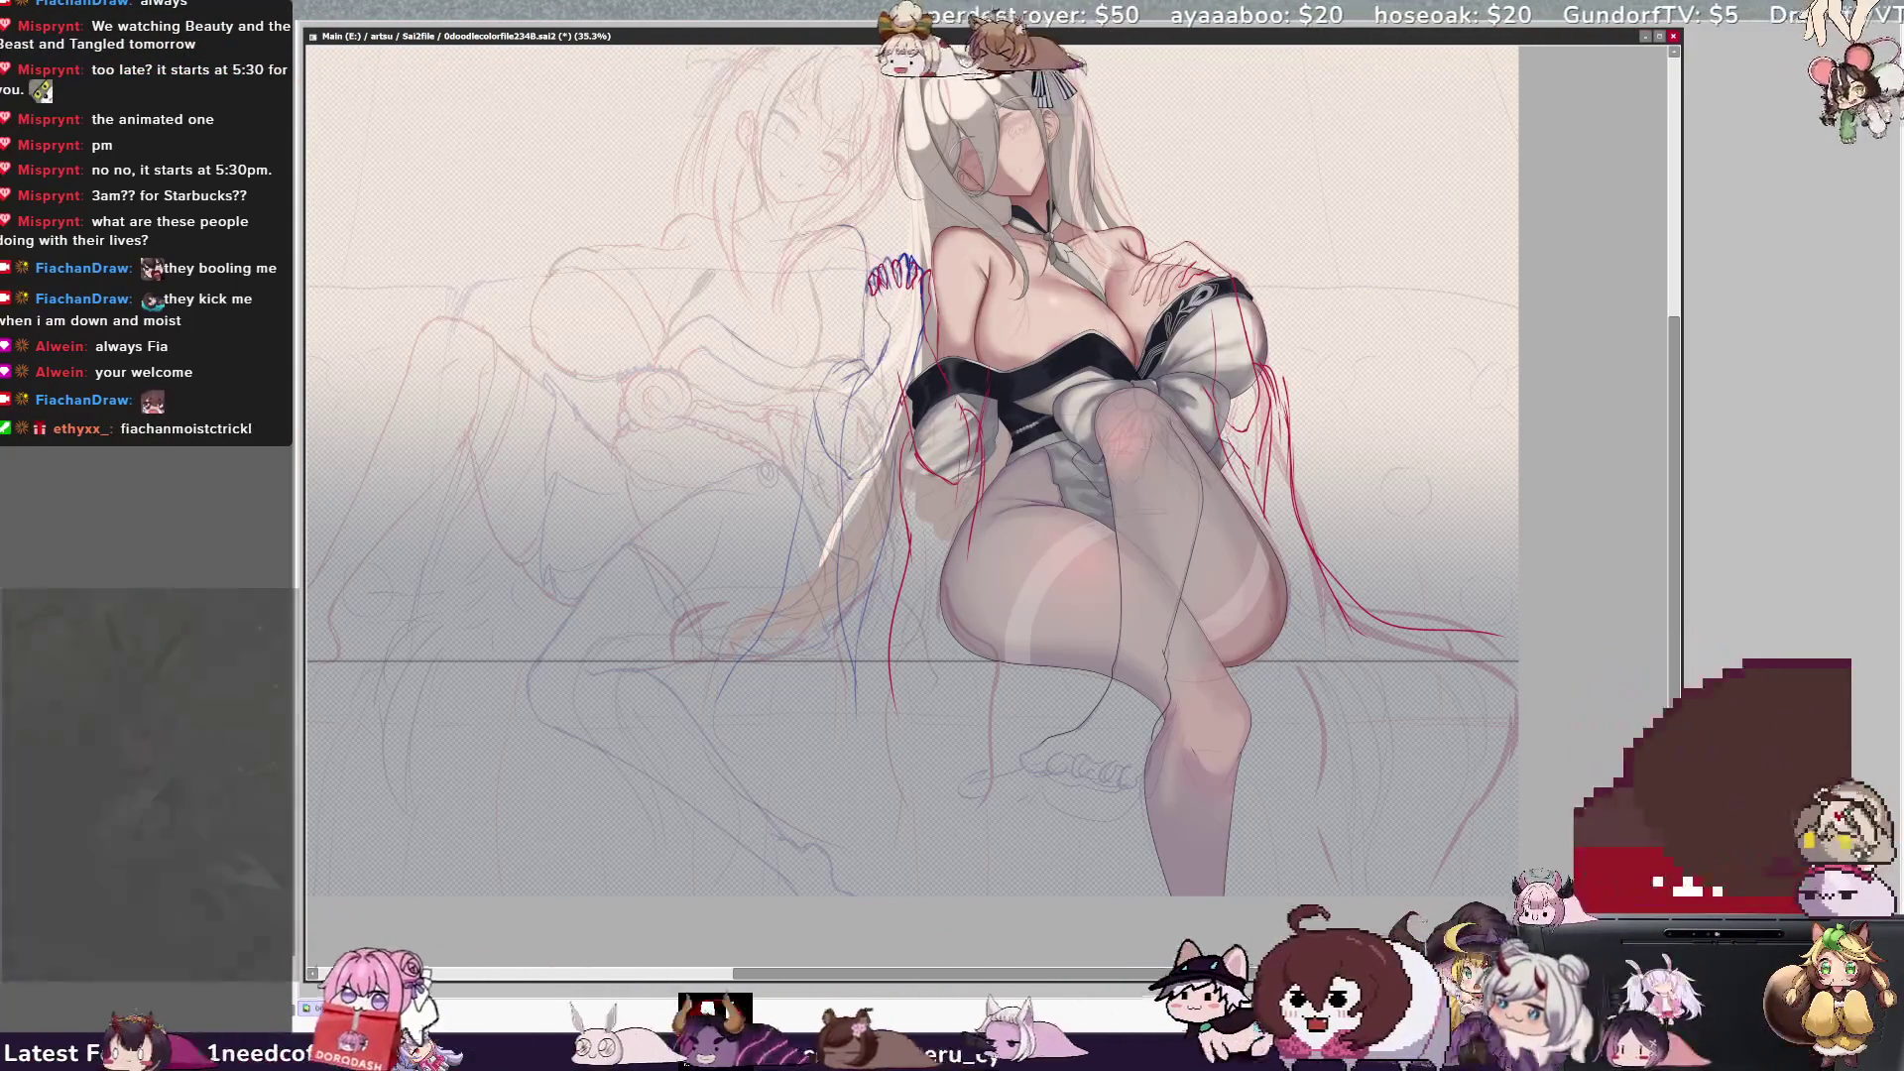
Ink a line from below the knee curving toward the foot, checking it mirrored and back.
left_click_drag(1109, 673, 1049, 742)
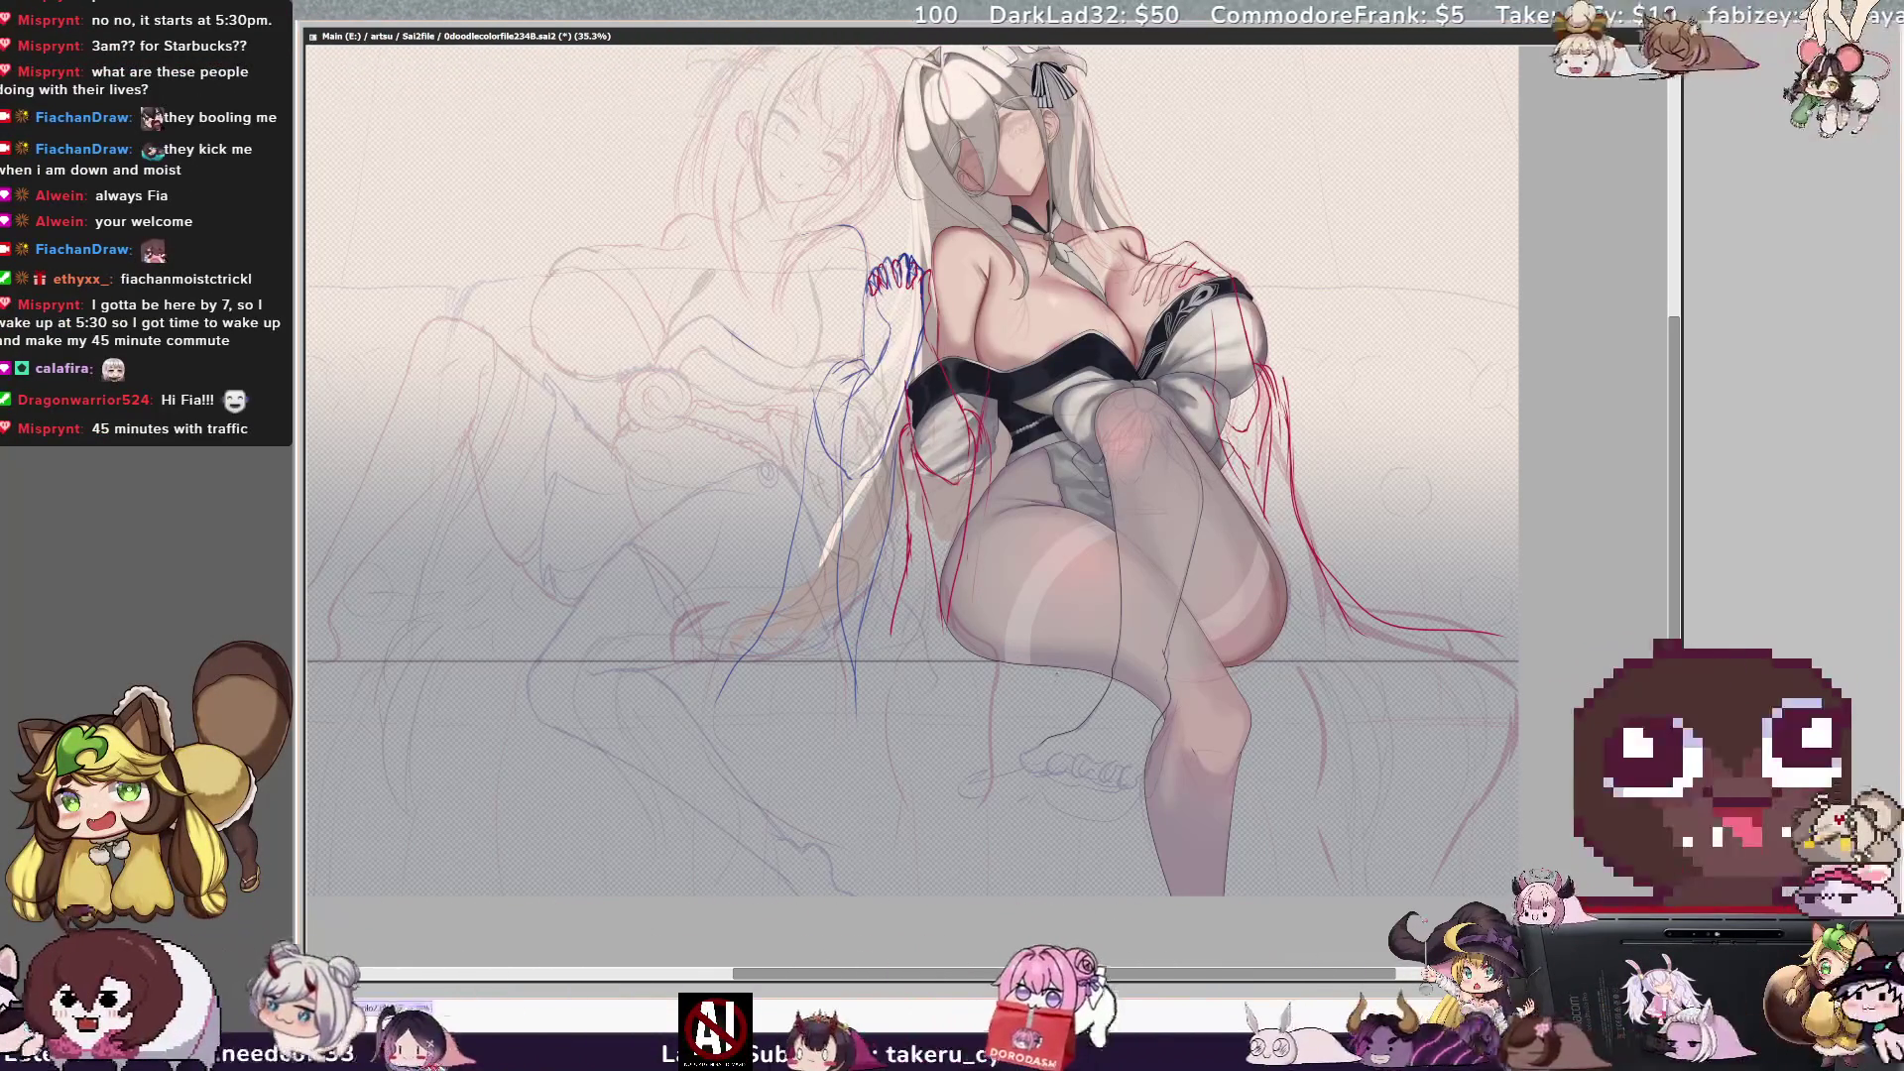
key("h")
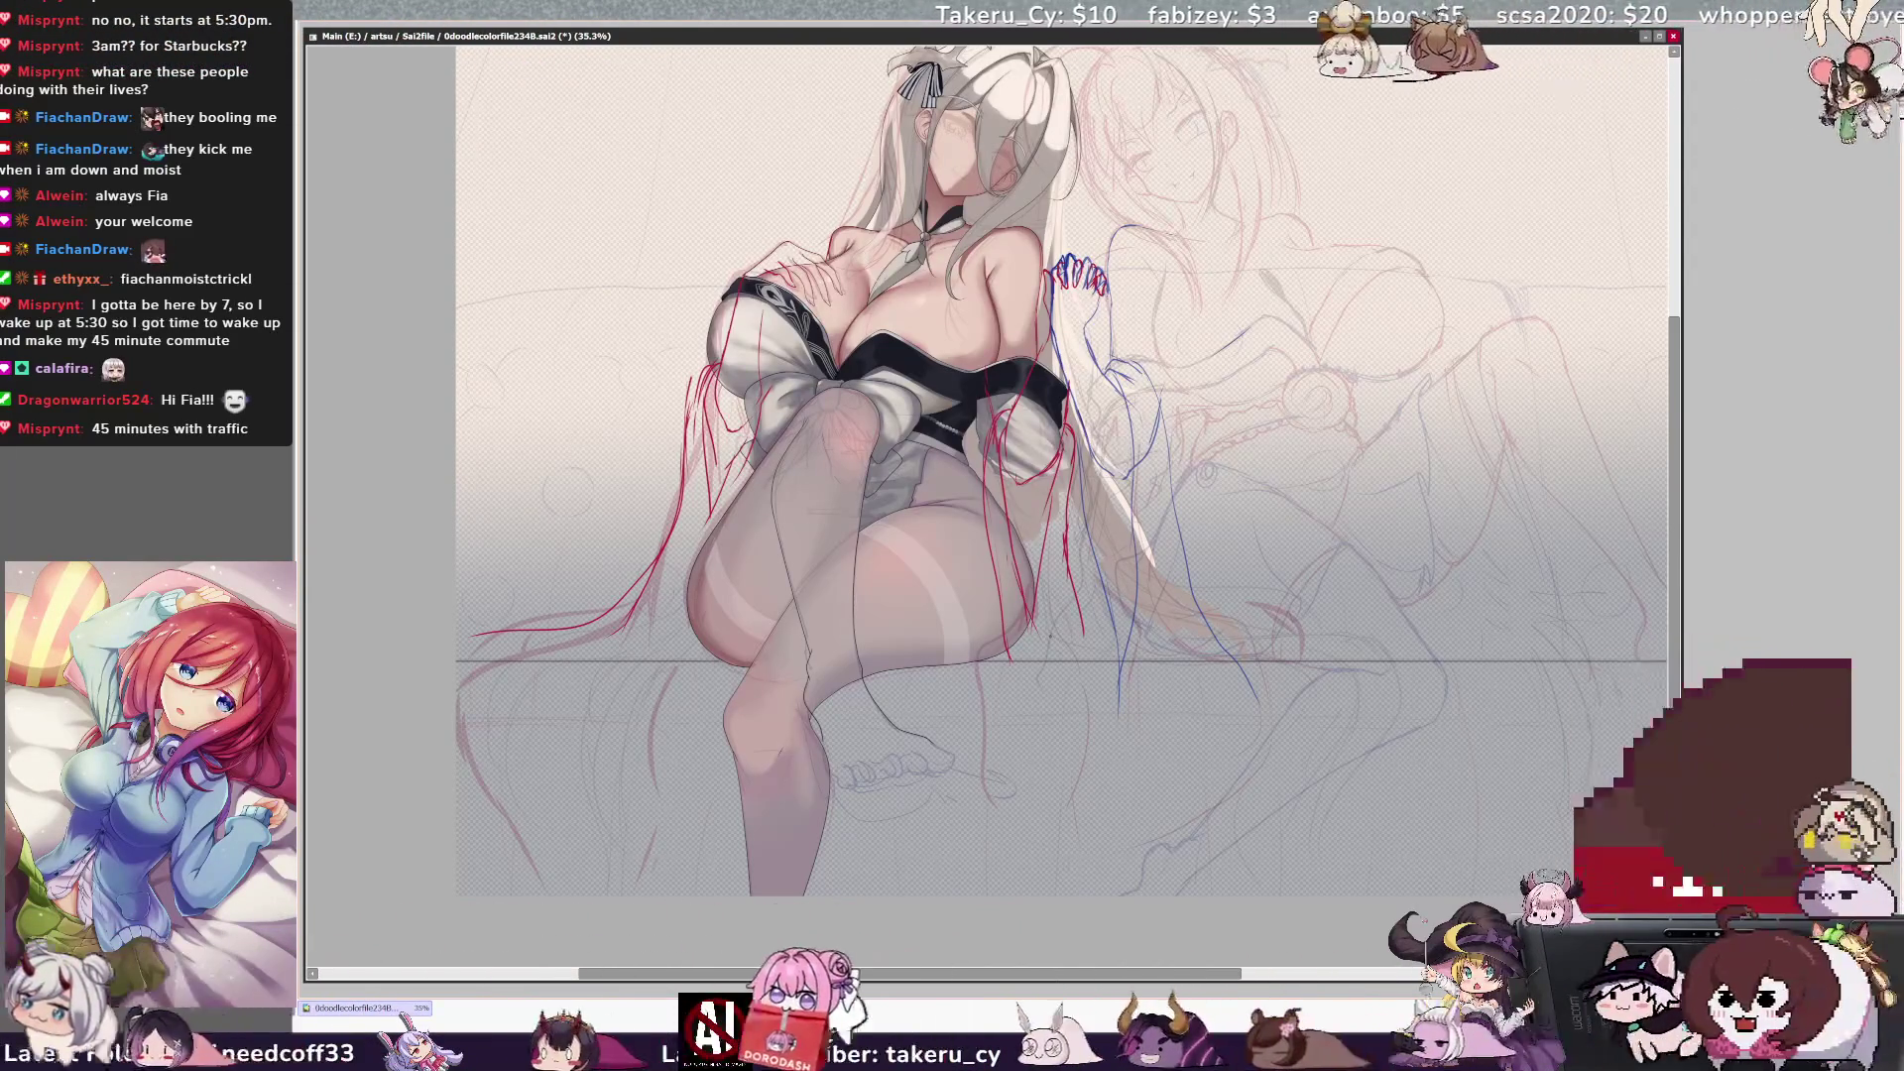
key("h")
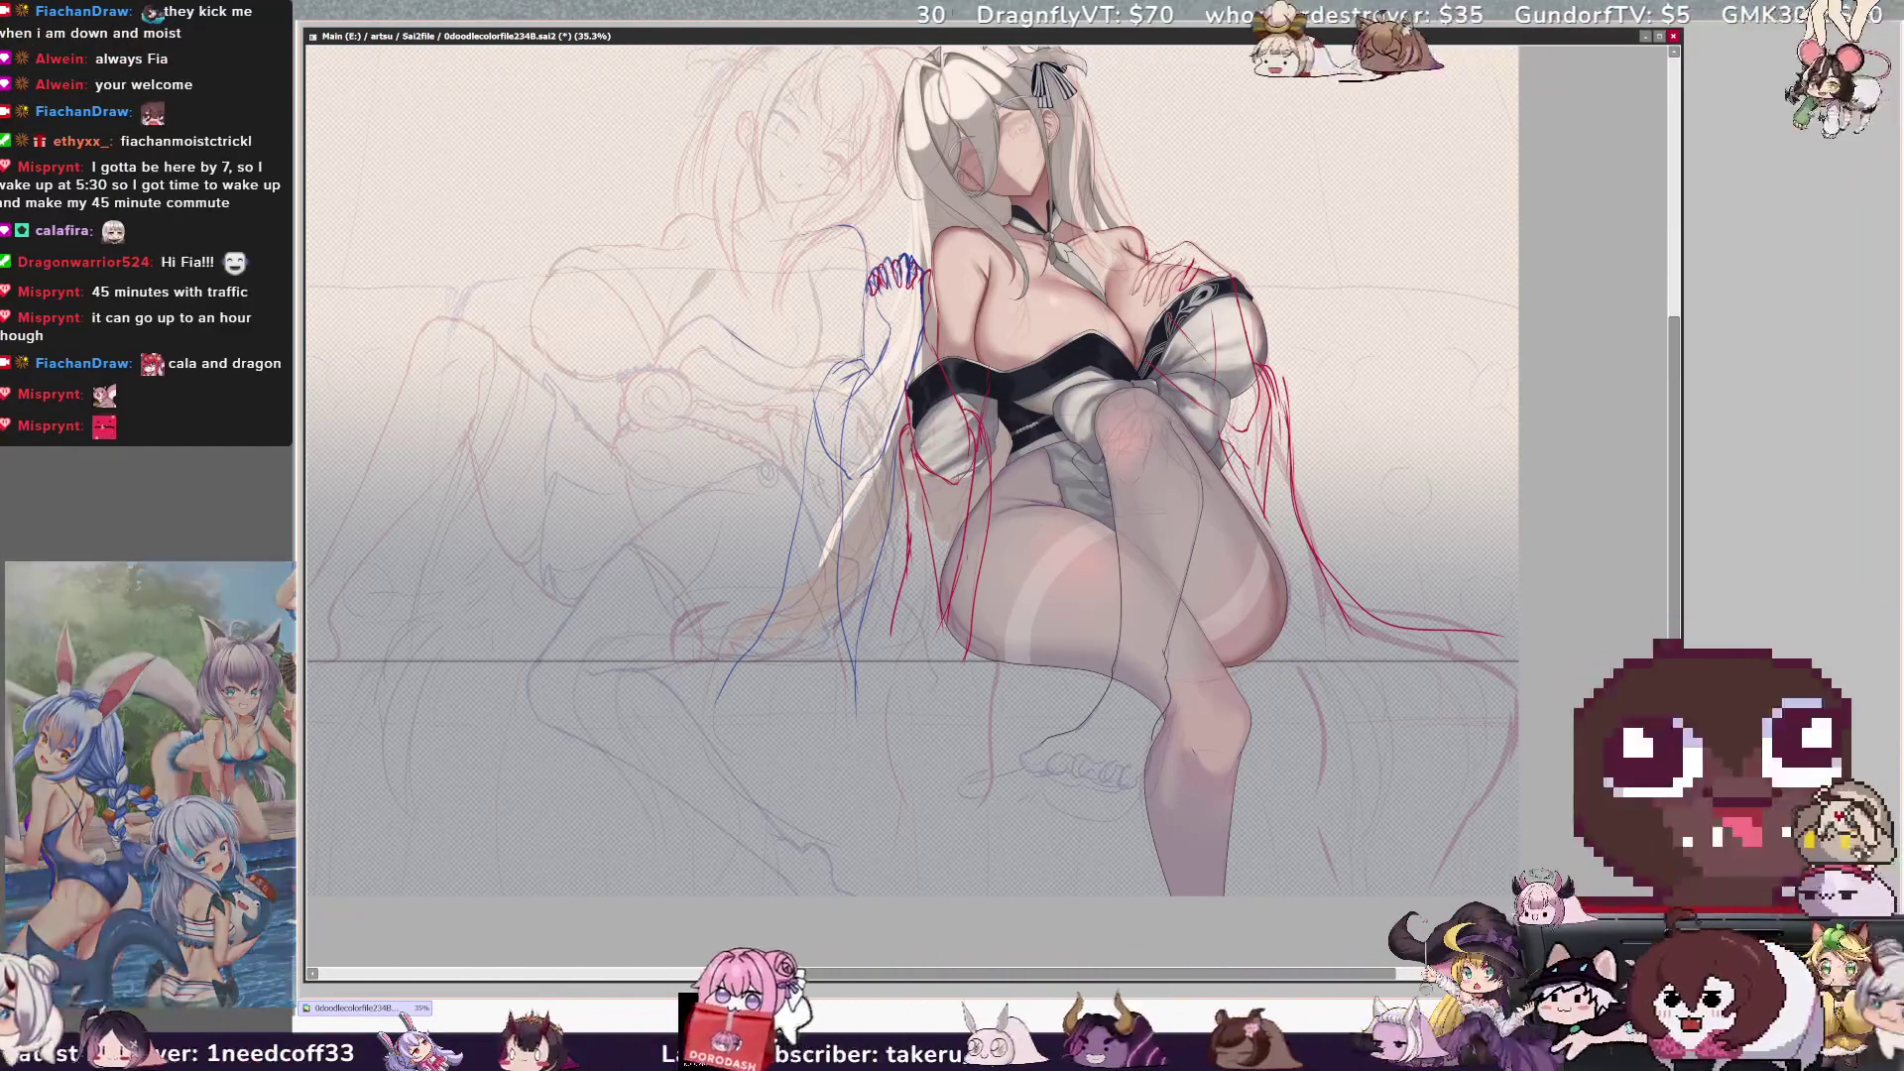
Check the drawing mirrored and back, then pan right to recentre the seated girl.
key("h")
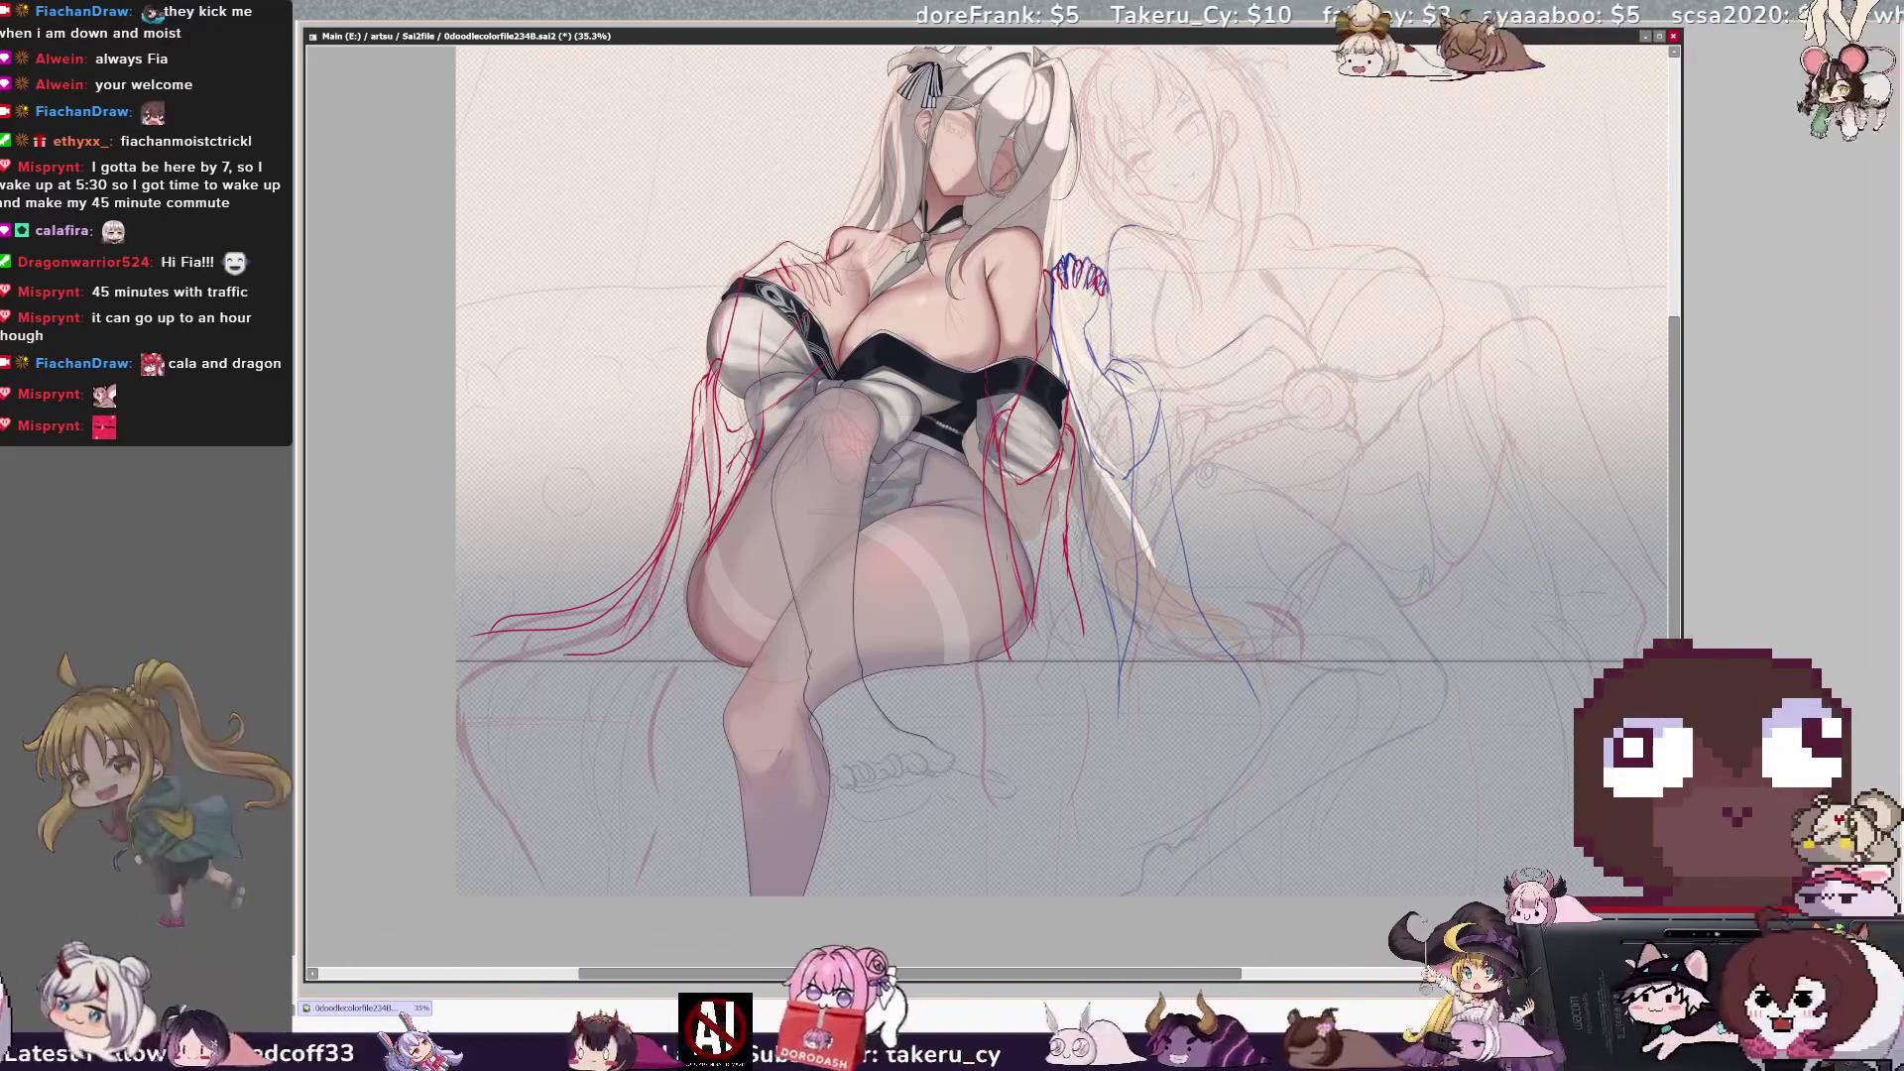
key("h")
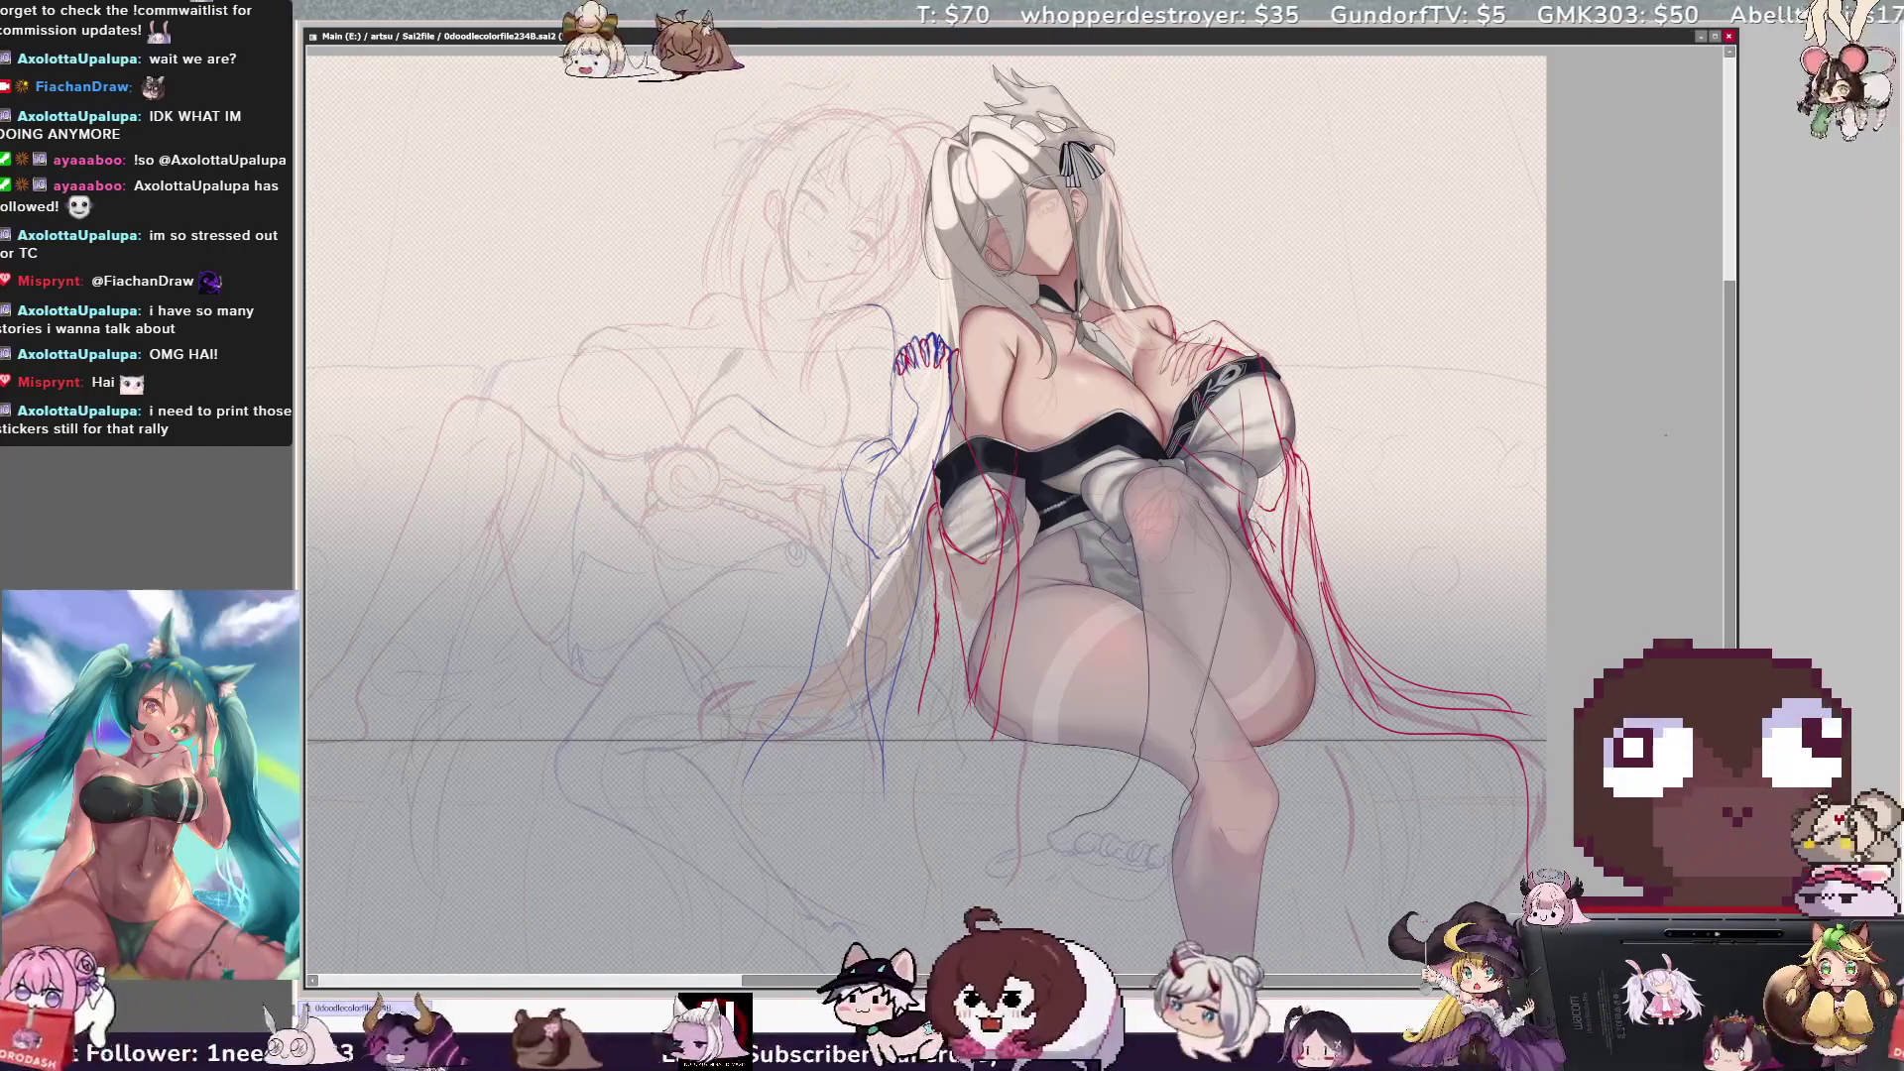
left_click_drag(952, 521, 1086, 522)
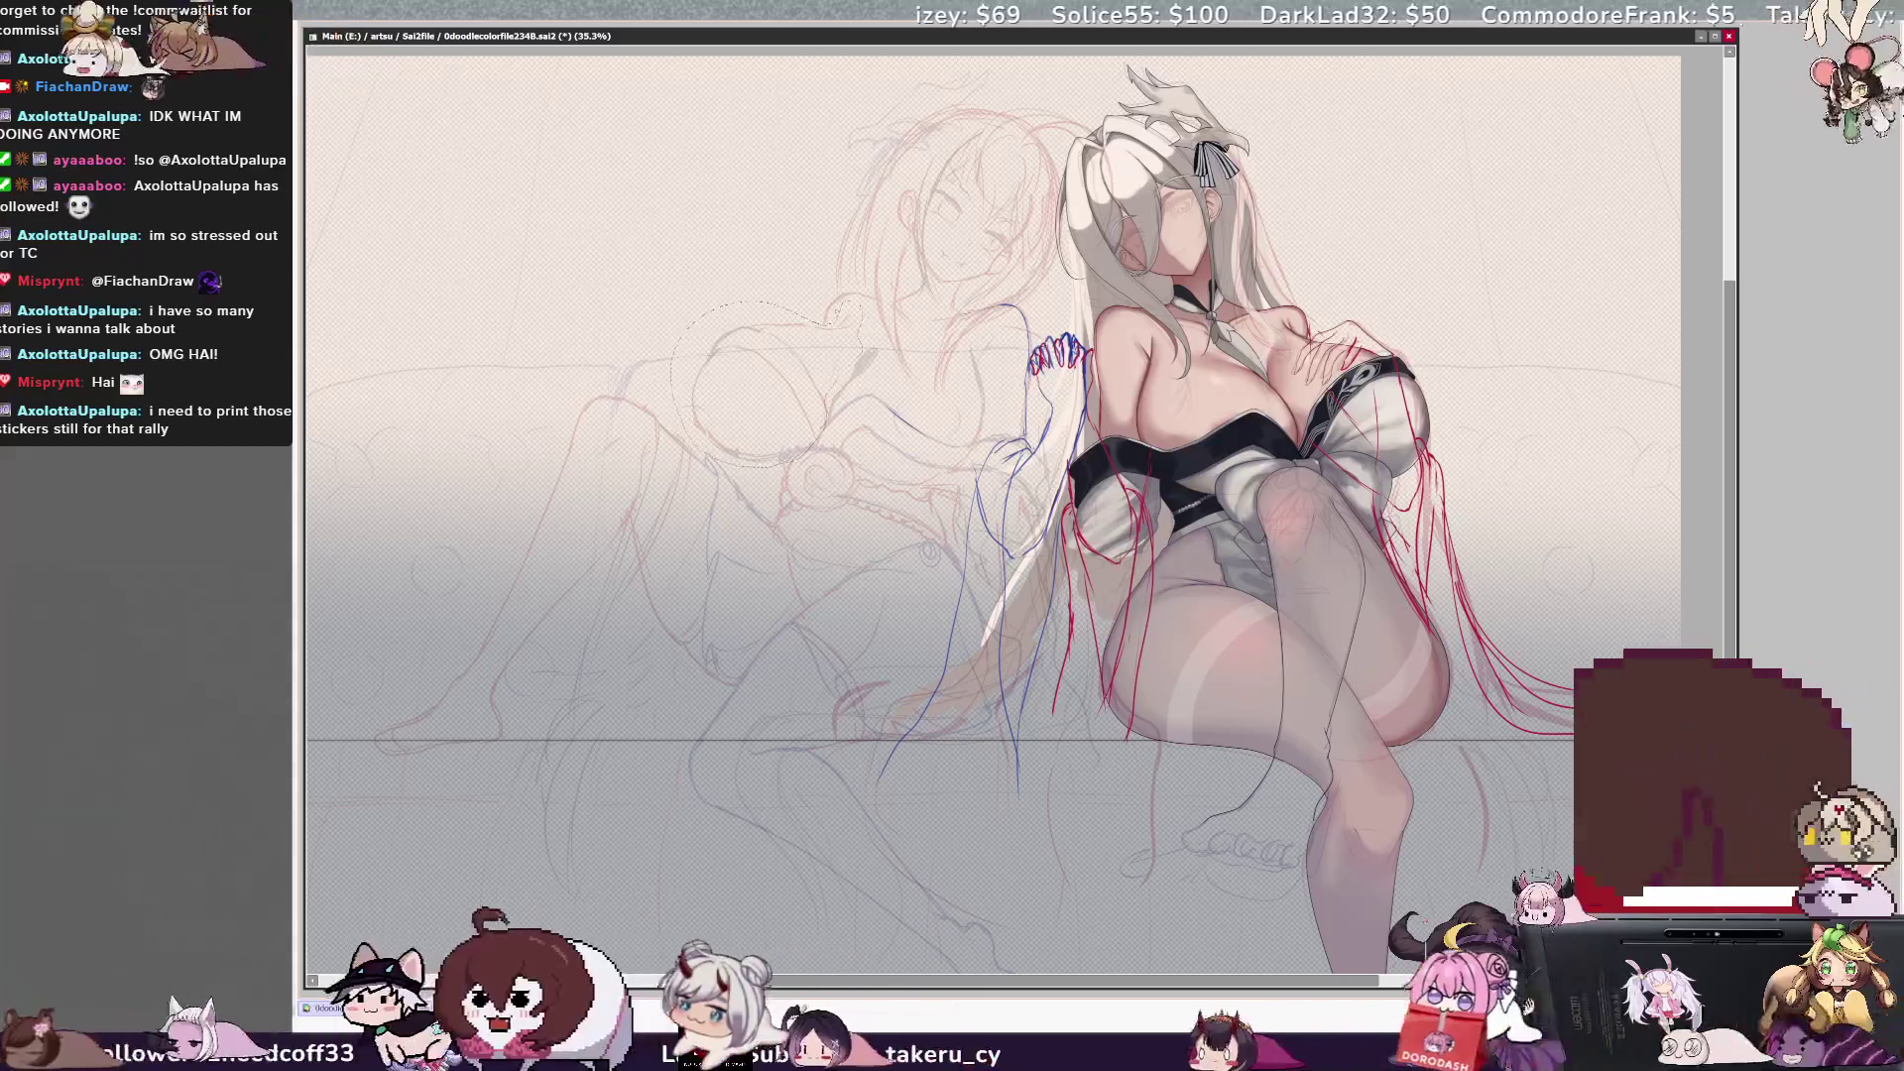
Select a patch of sketch strokes left of the figure, enlarge it leftward and down-right, check mirrored, and apply.
left_click_drag(715, 416, 848, 319)
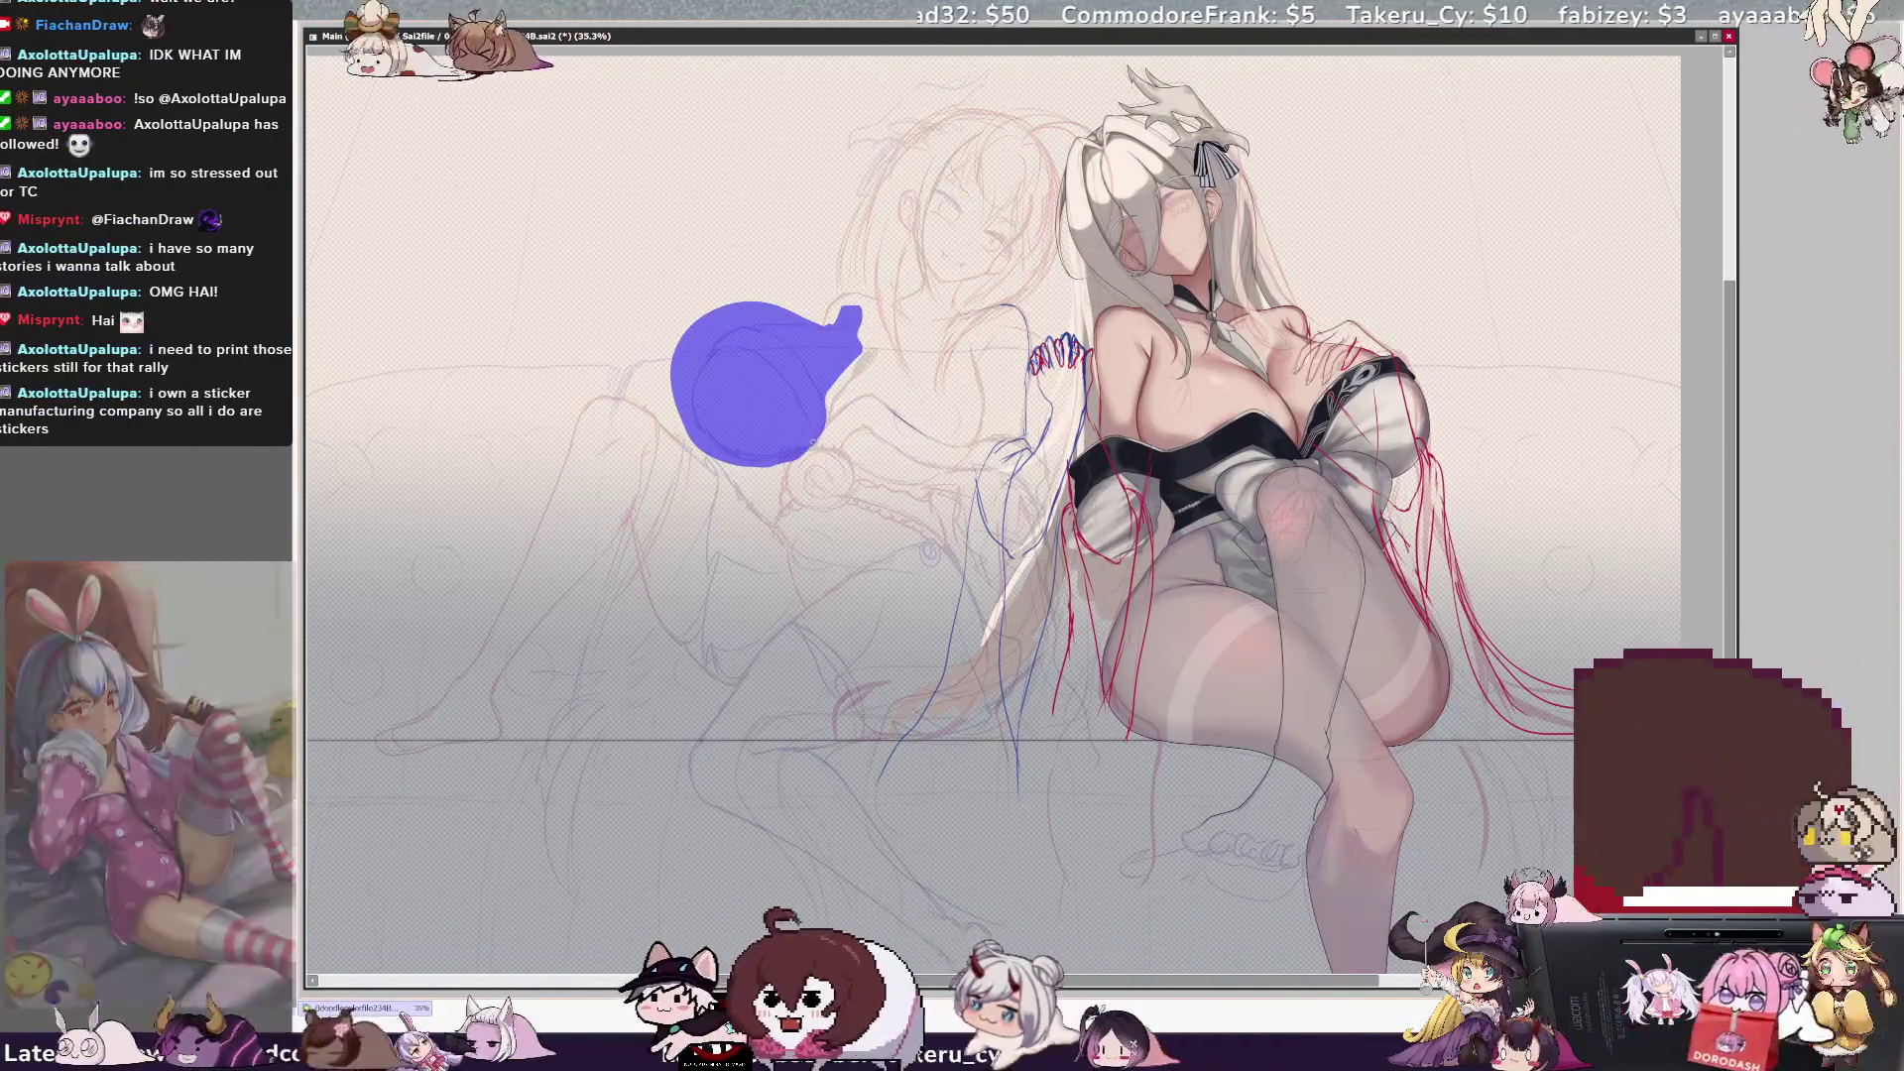
key("ctrl+z")
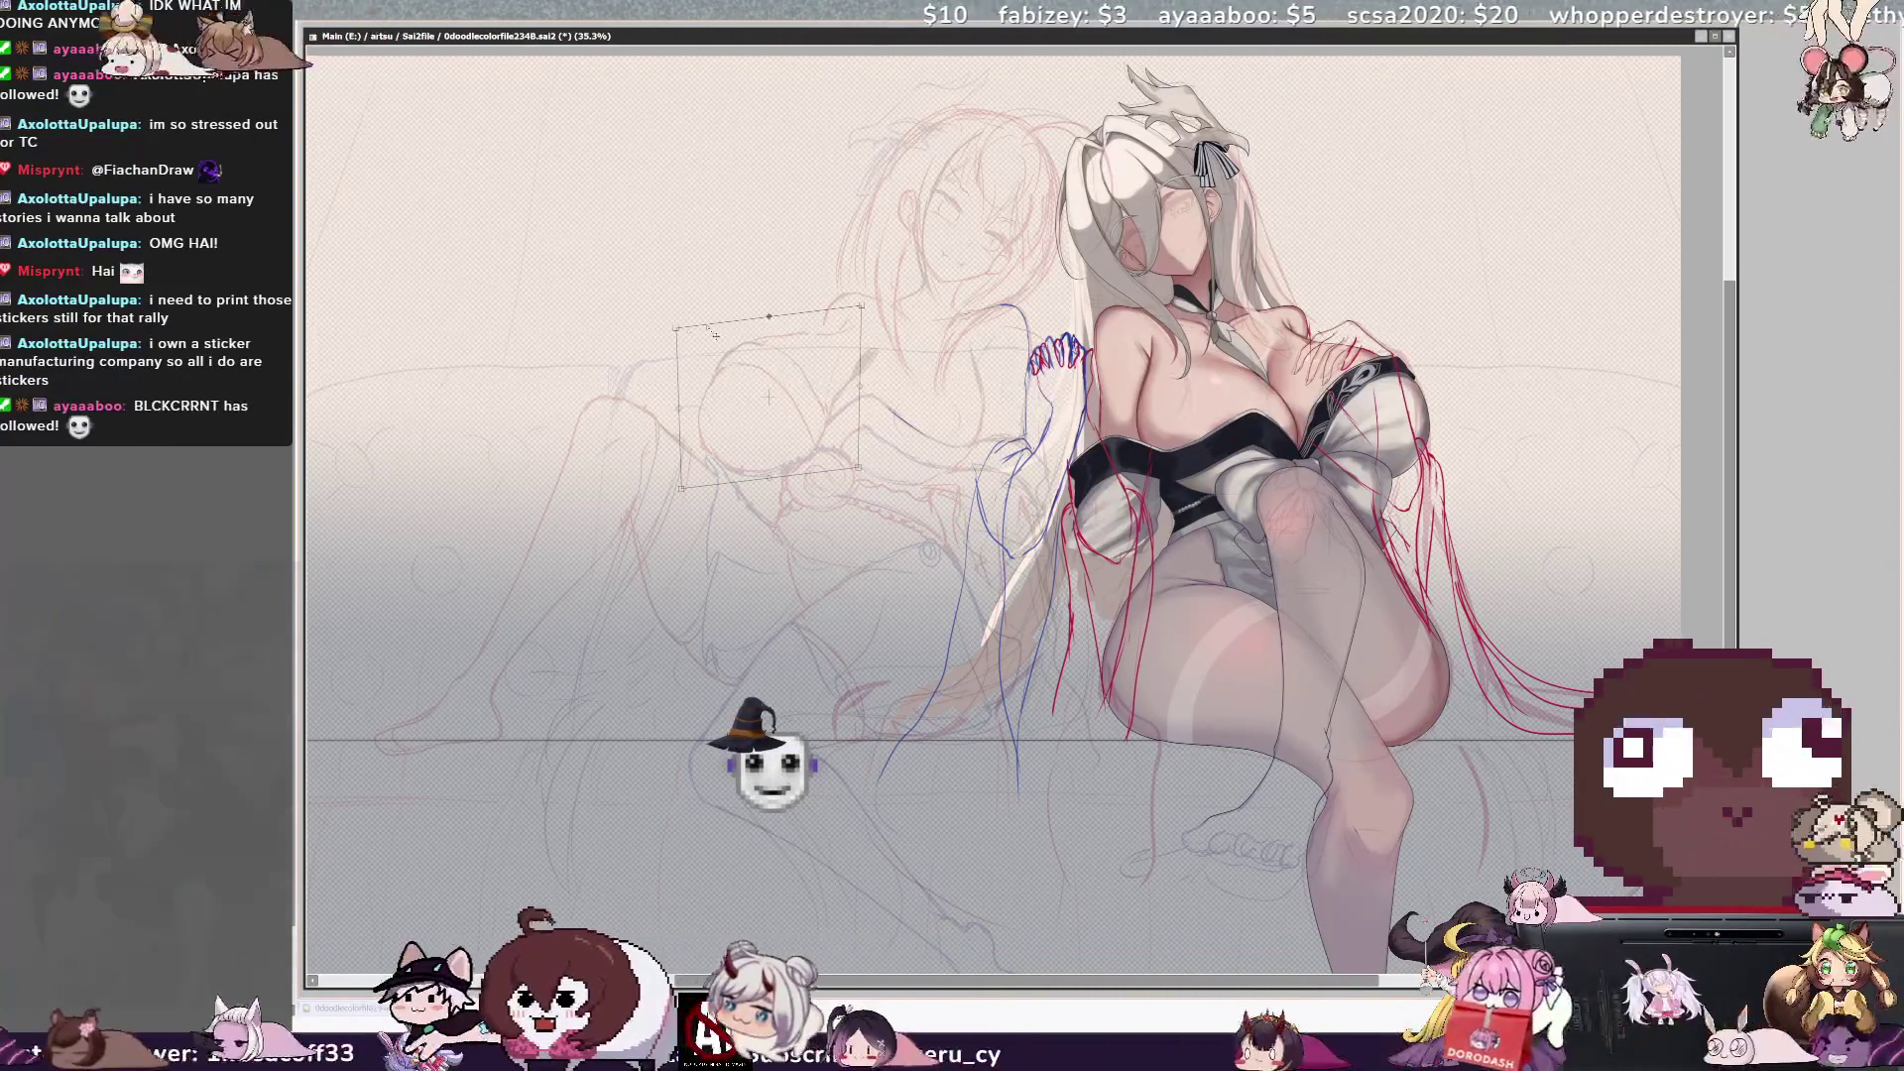
left_click_drag(678, 330, 661, 331)
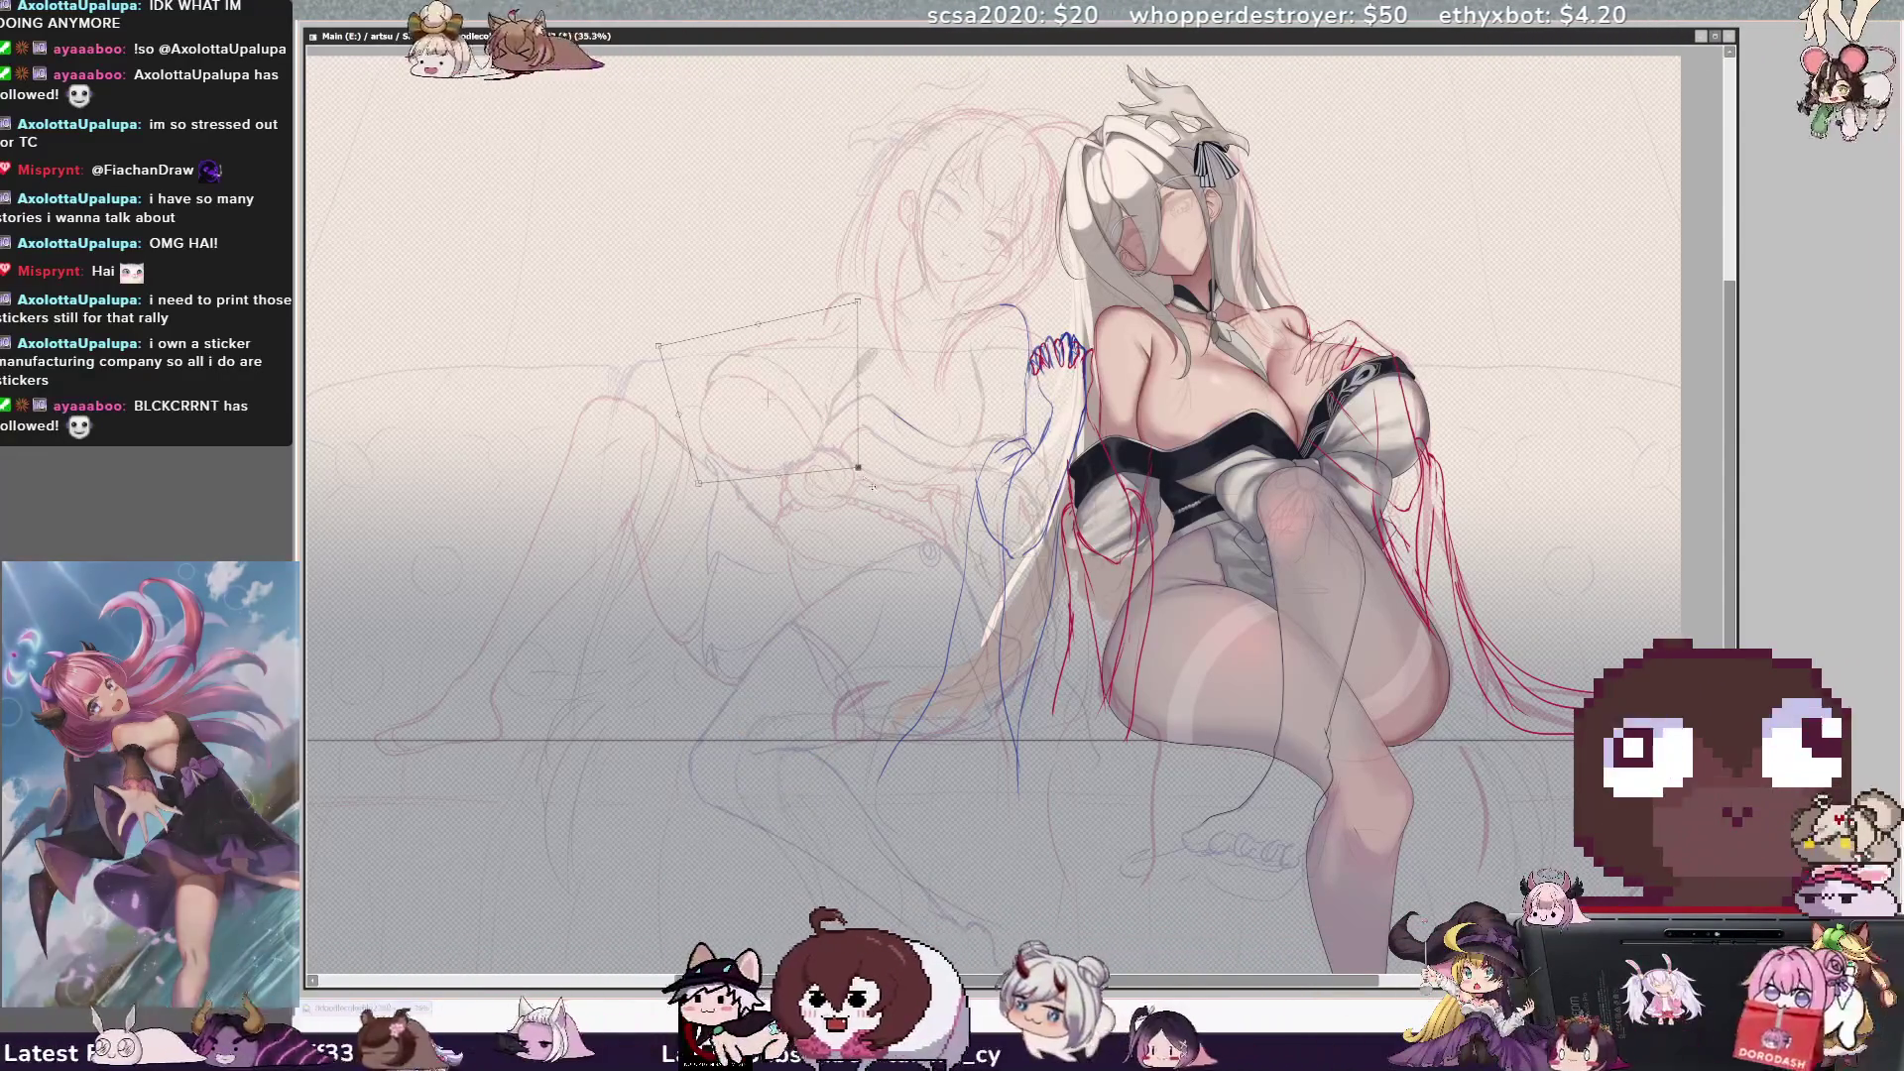
left_click_drag(858, 466, 865, 483)
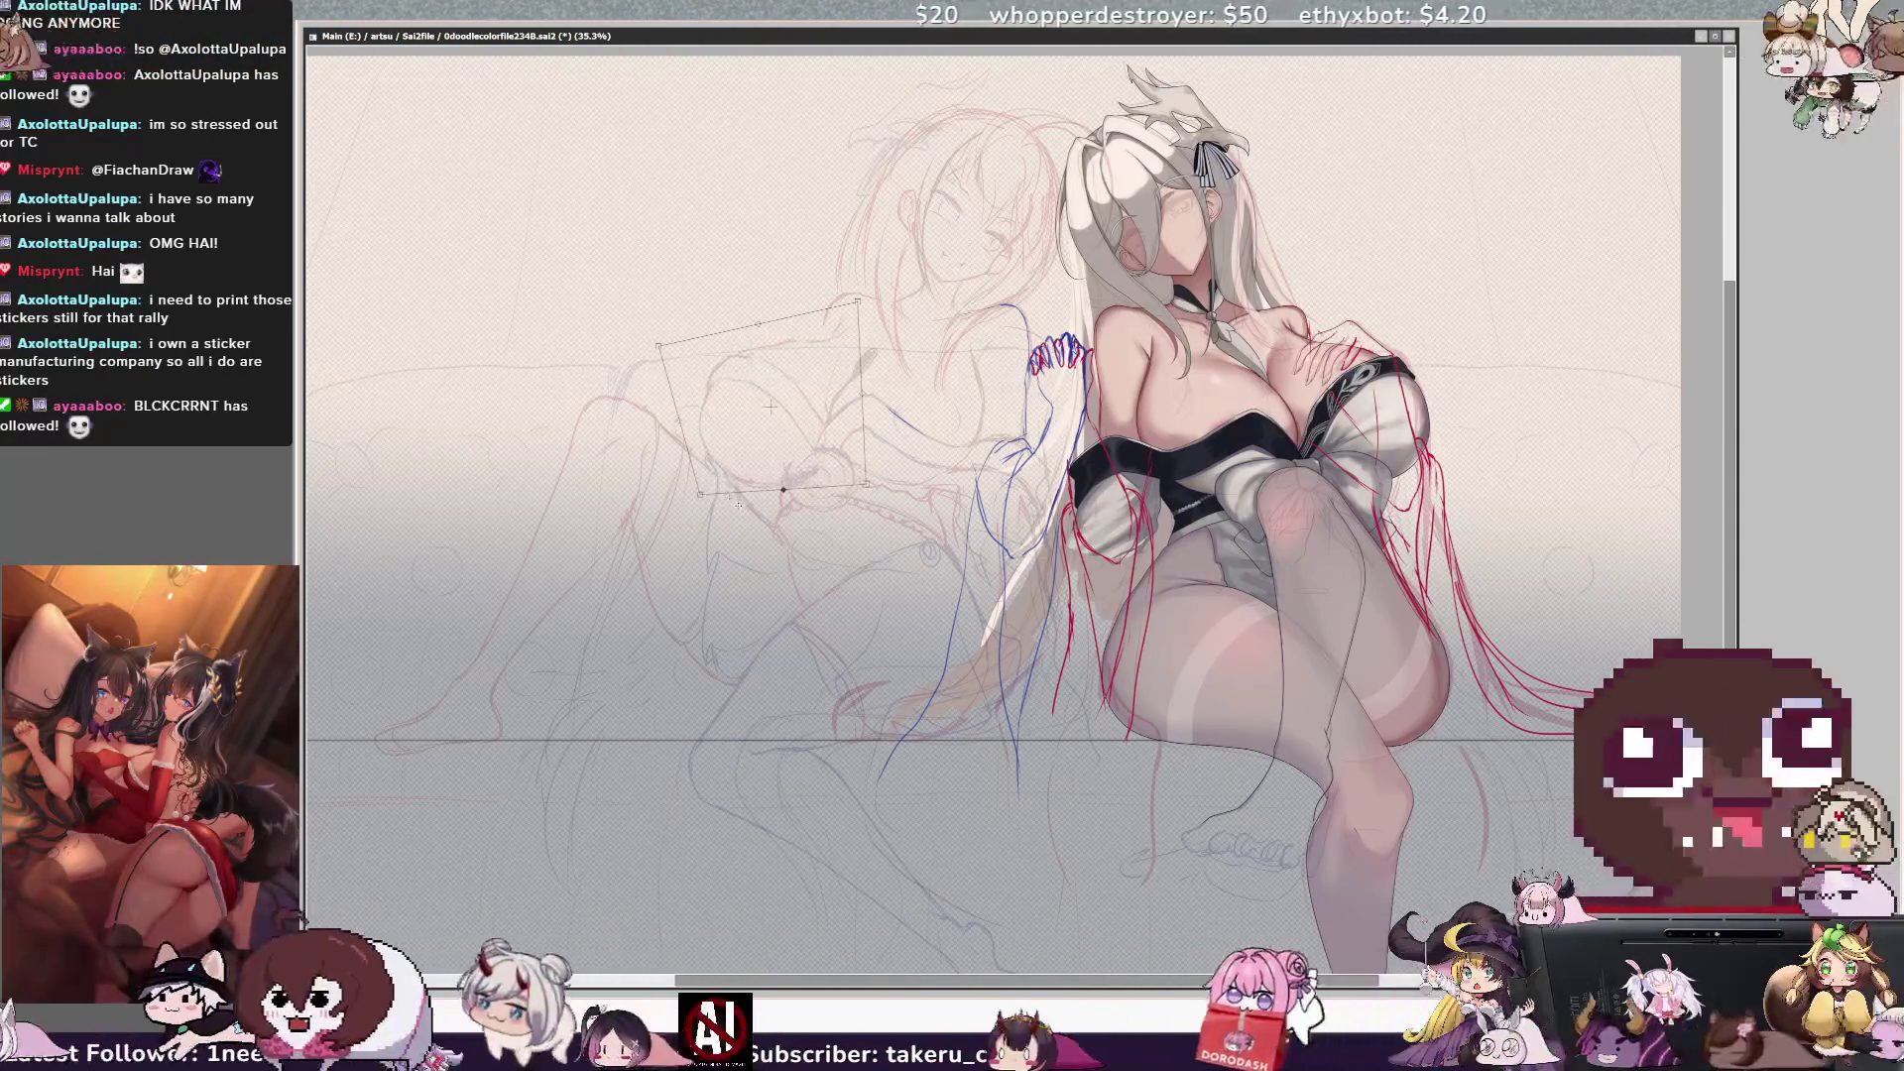
key("h")
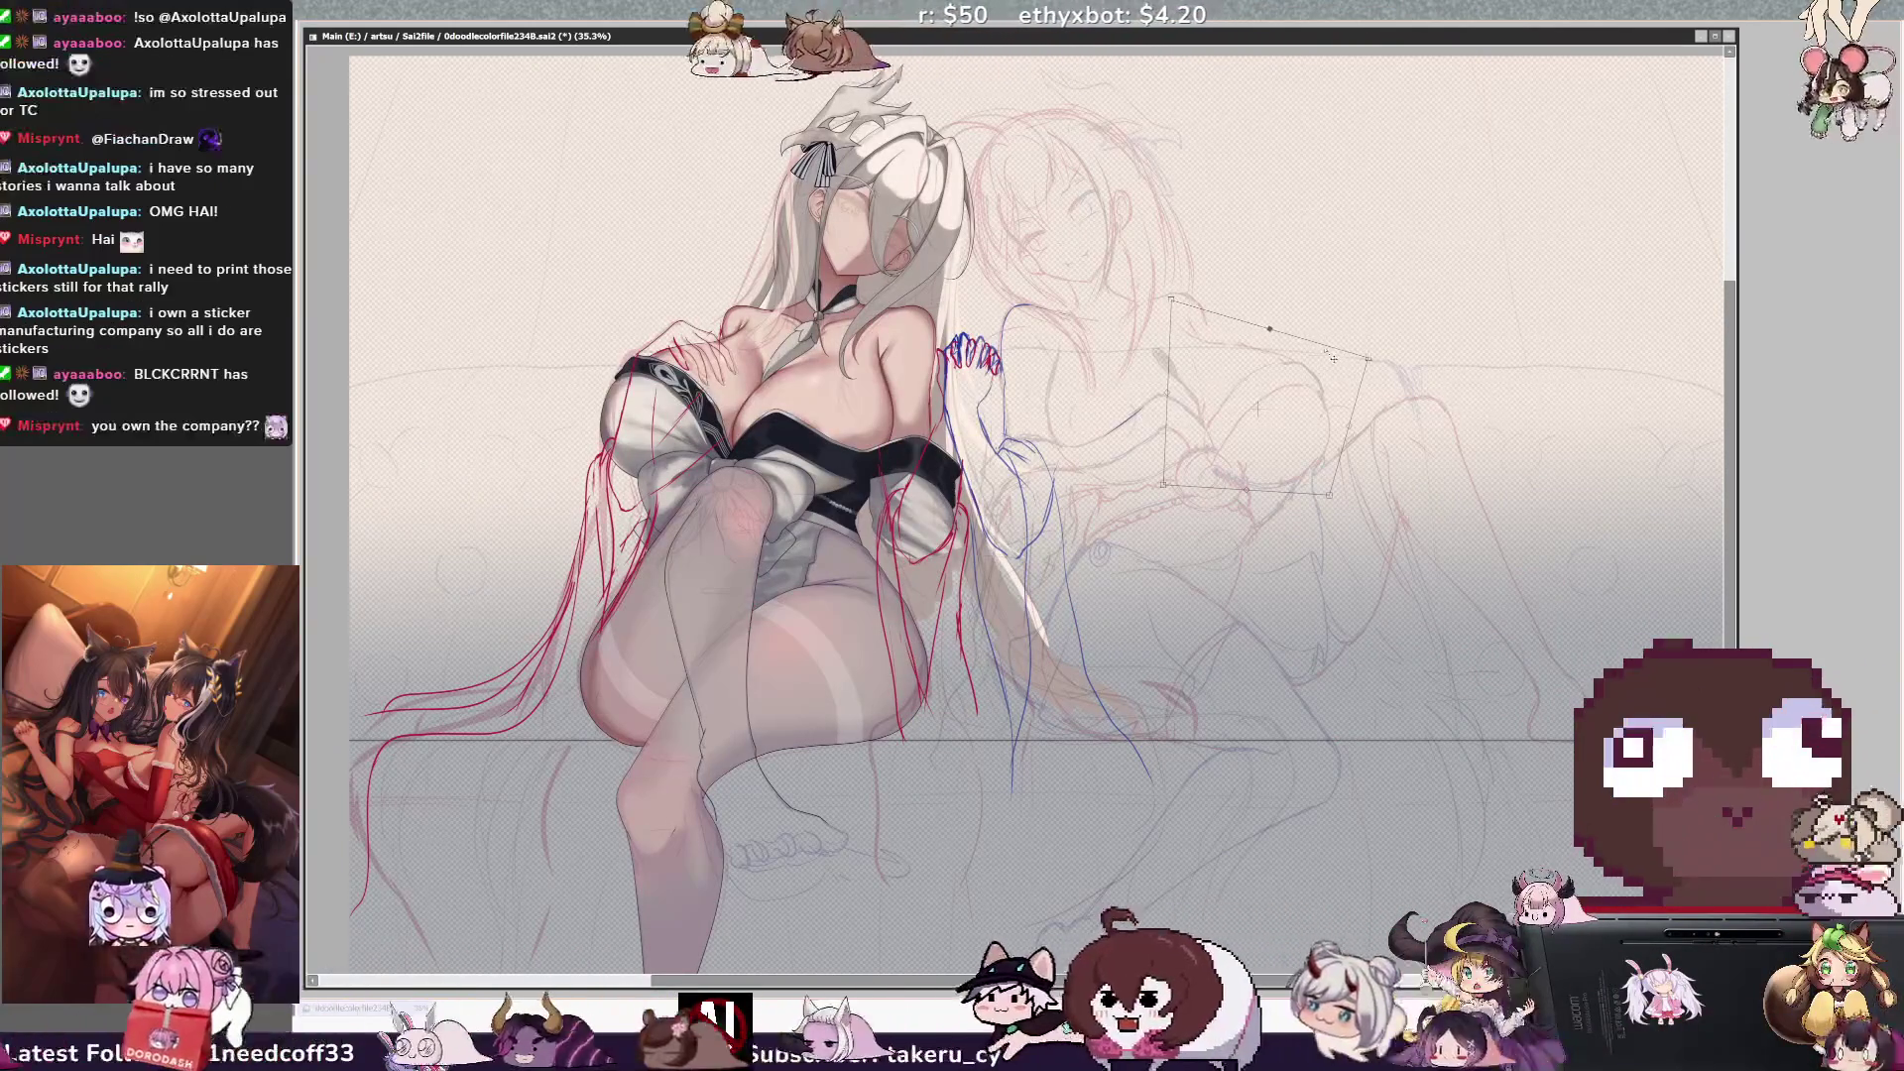
key("Return")
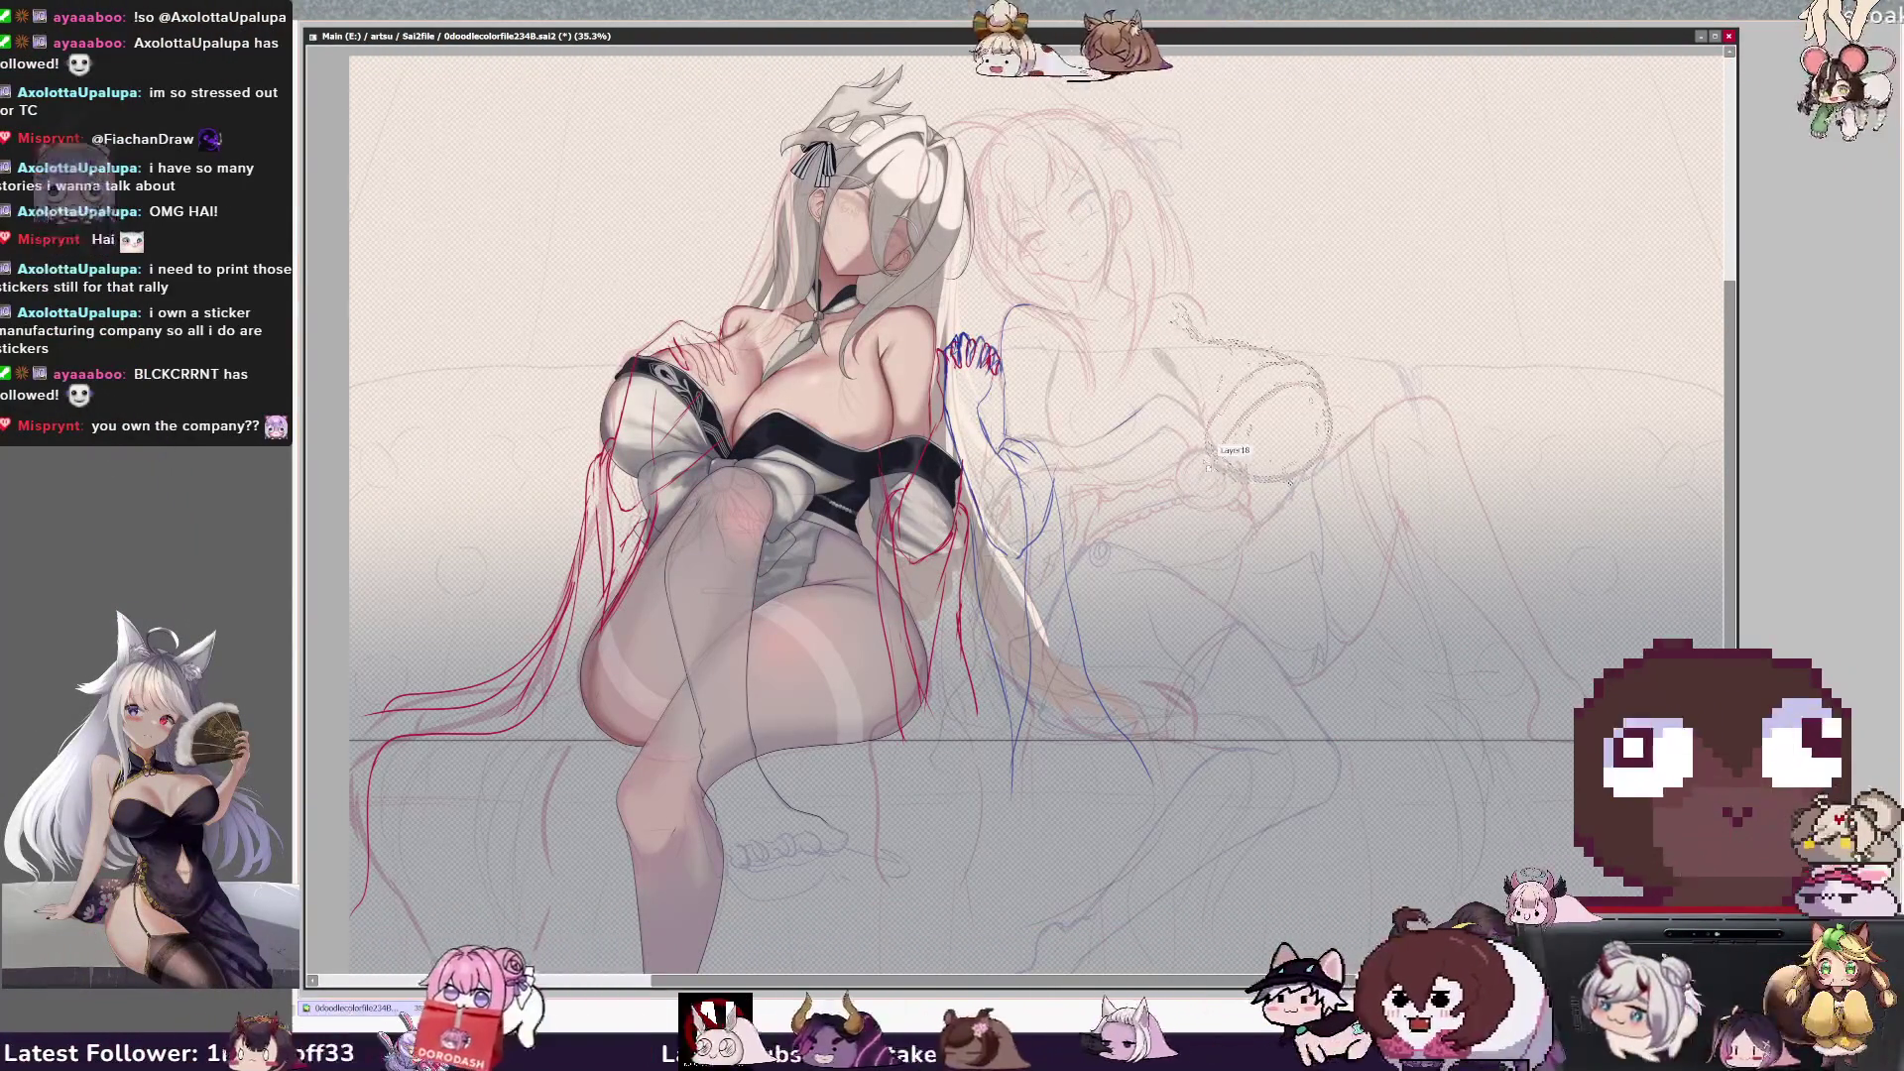
key("h")
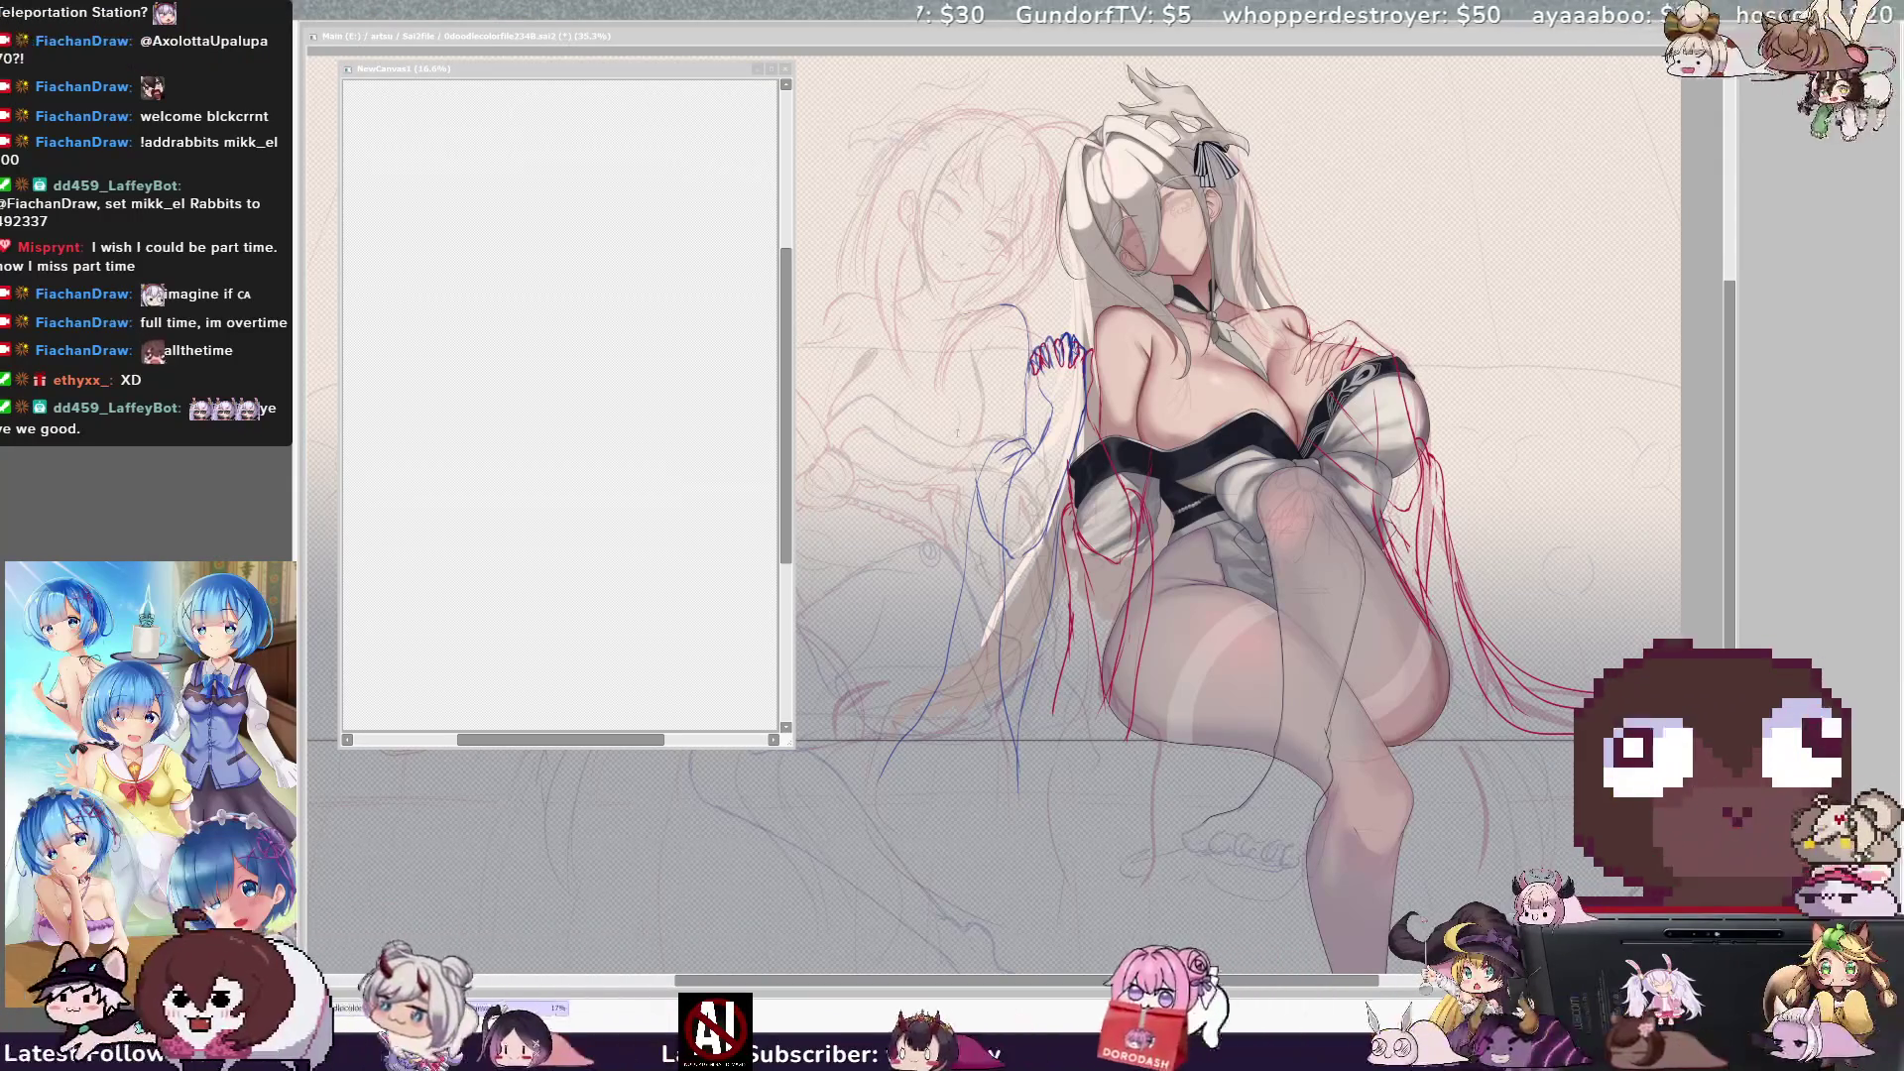
Enlarge the NewCanvas1 window and show the blank canvas at full size, in focus.
left_click_drag(793, 745, 1076, 933)
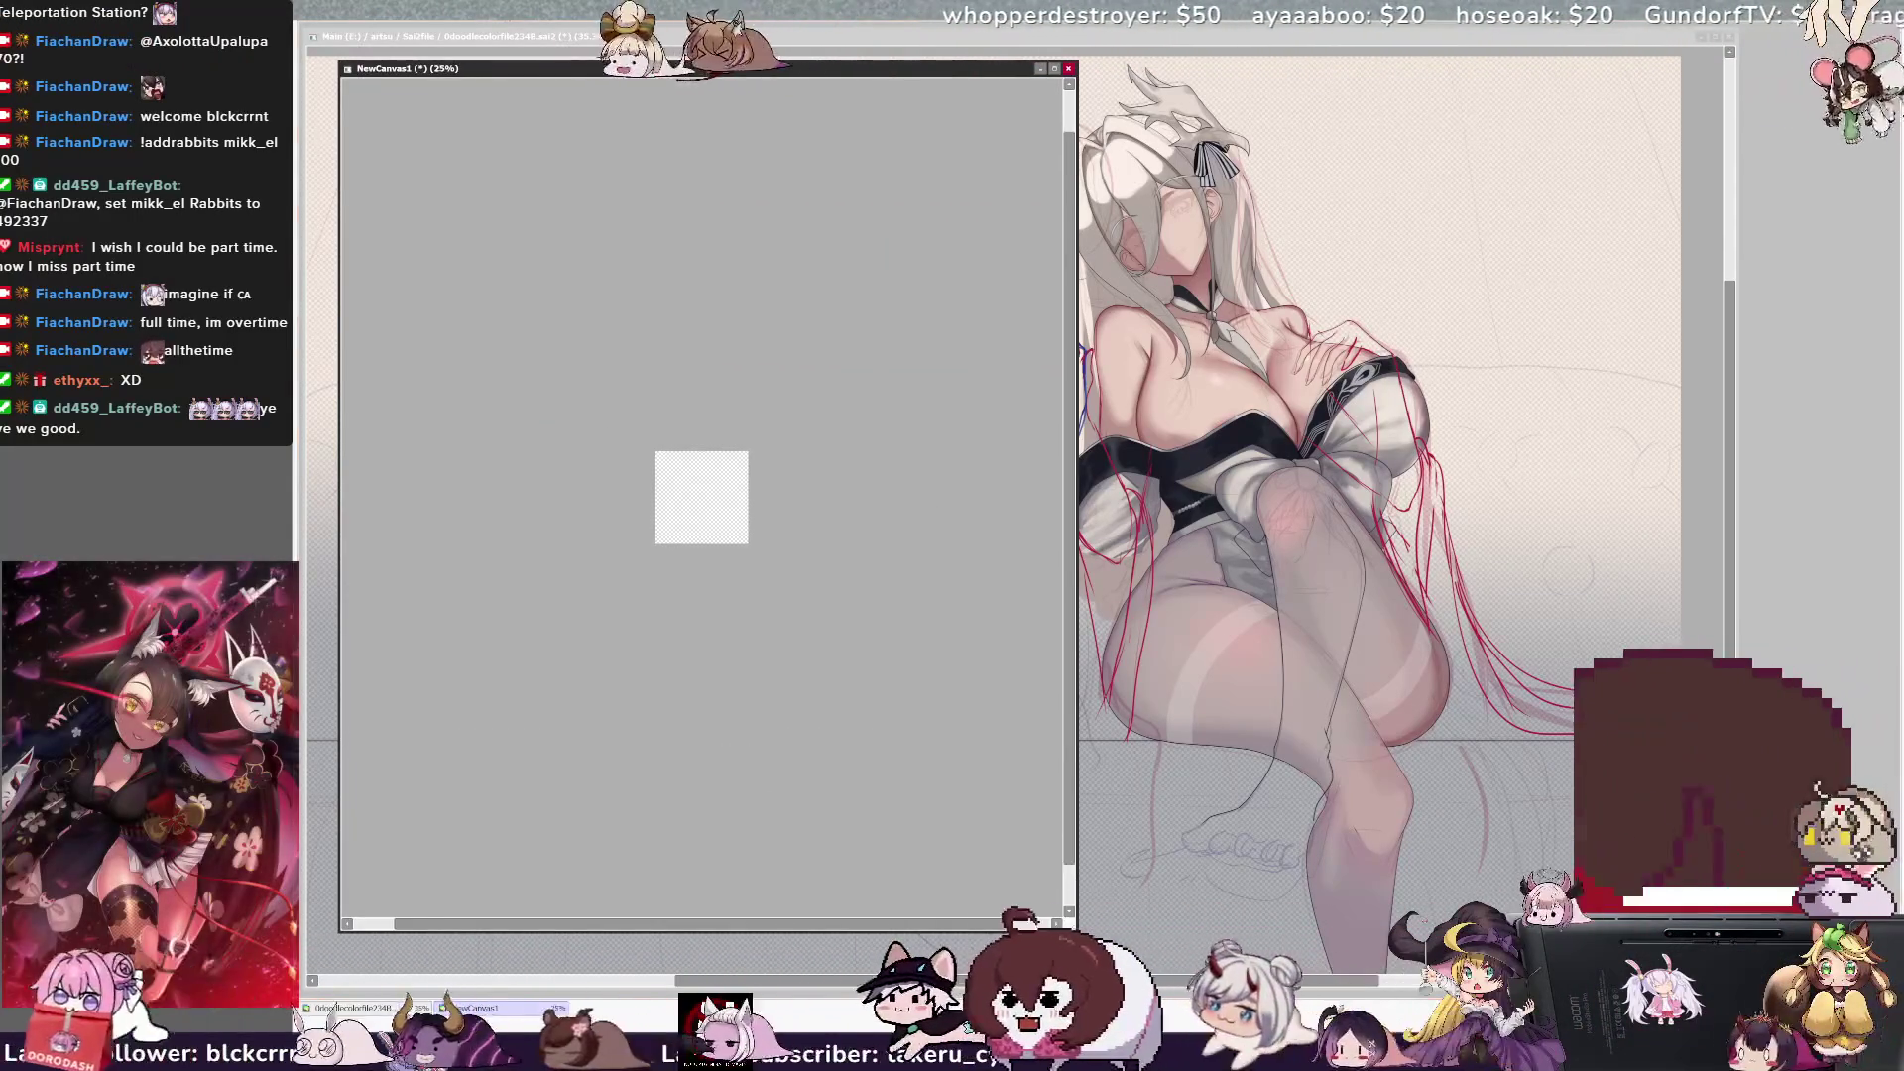
key("Home")
left_click_drag(1041, 897, 1161, 994)
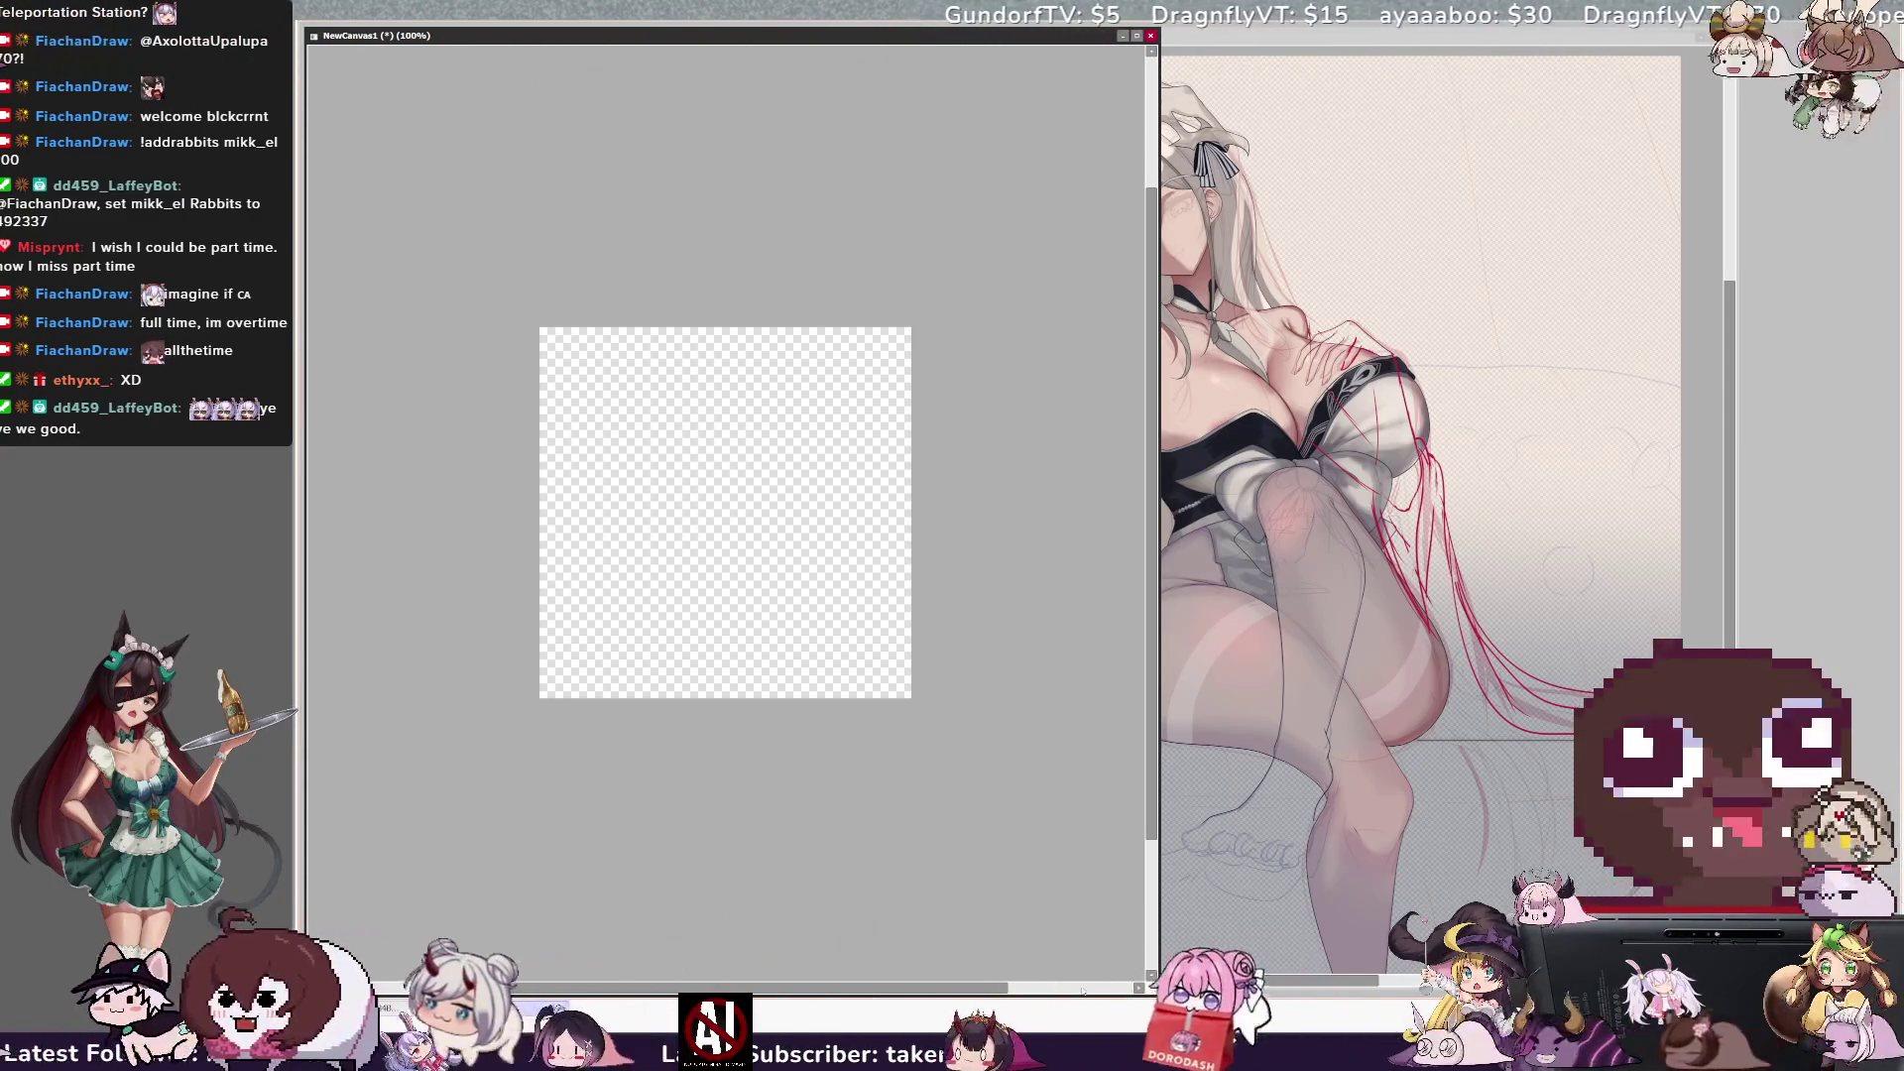
left_click_drag(1157, 506, 1174, 507)
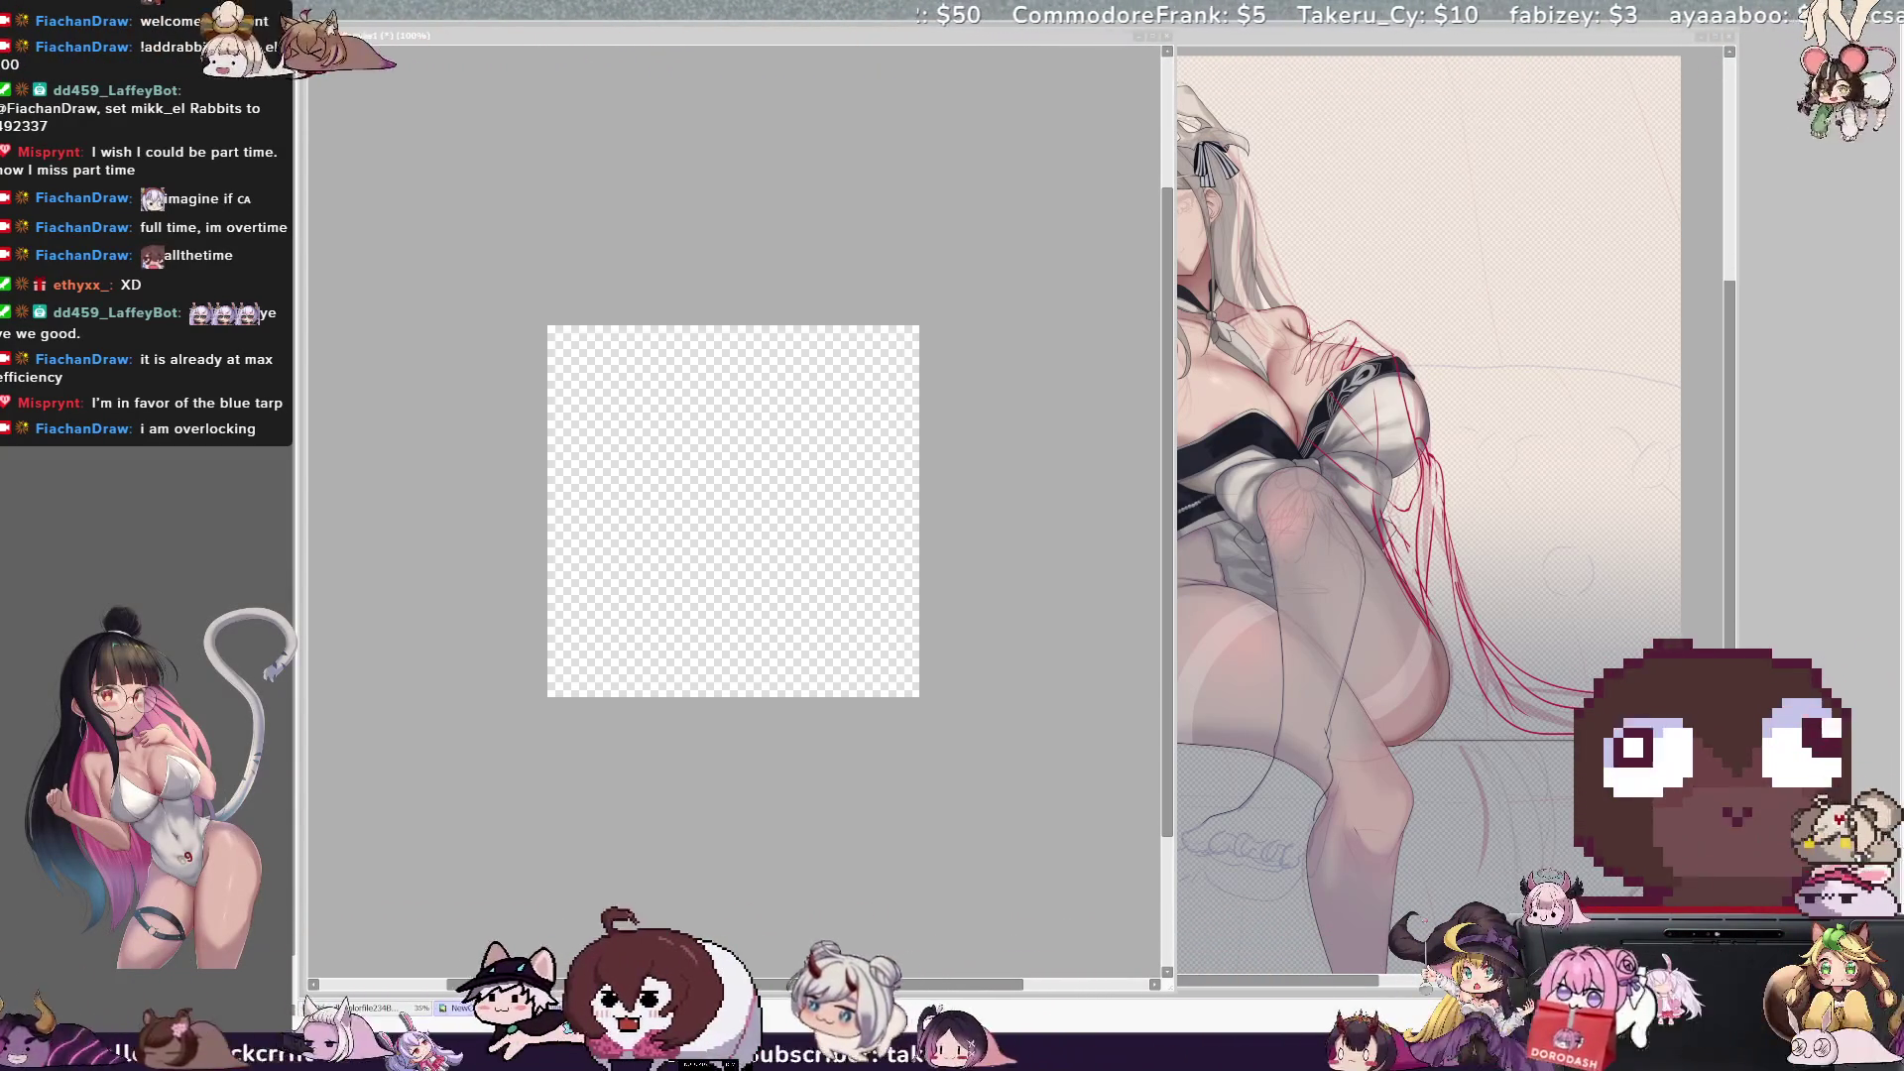
left_click(806, 325)
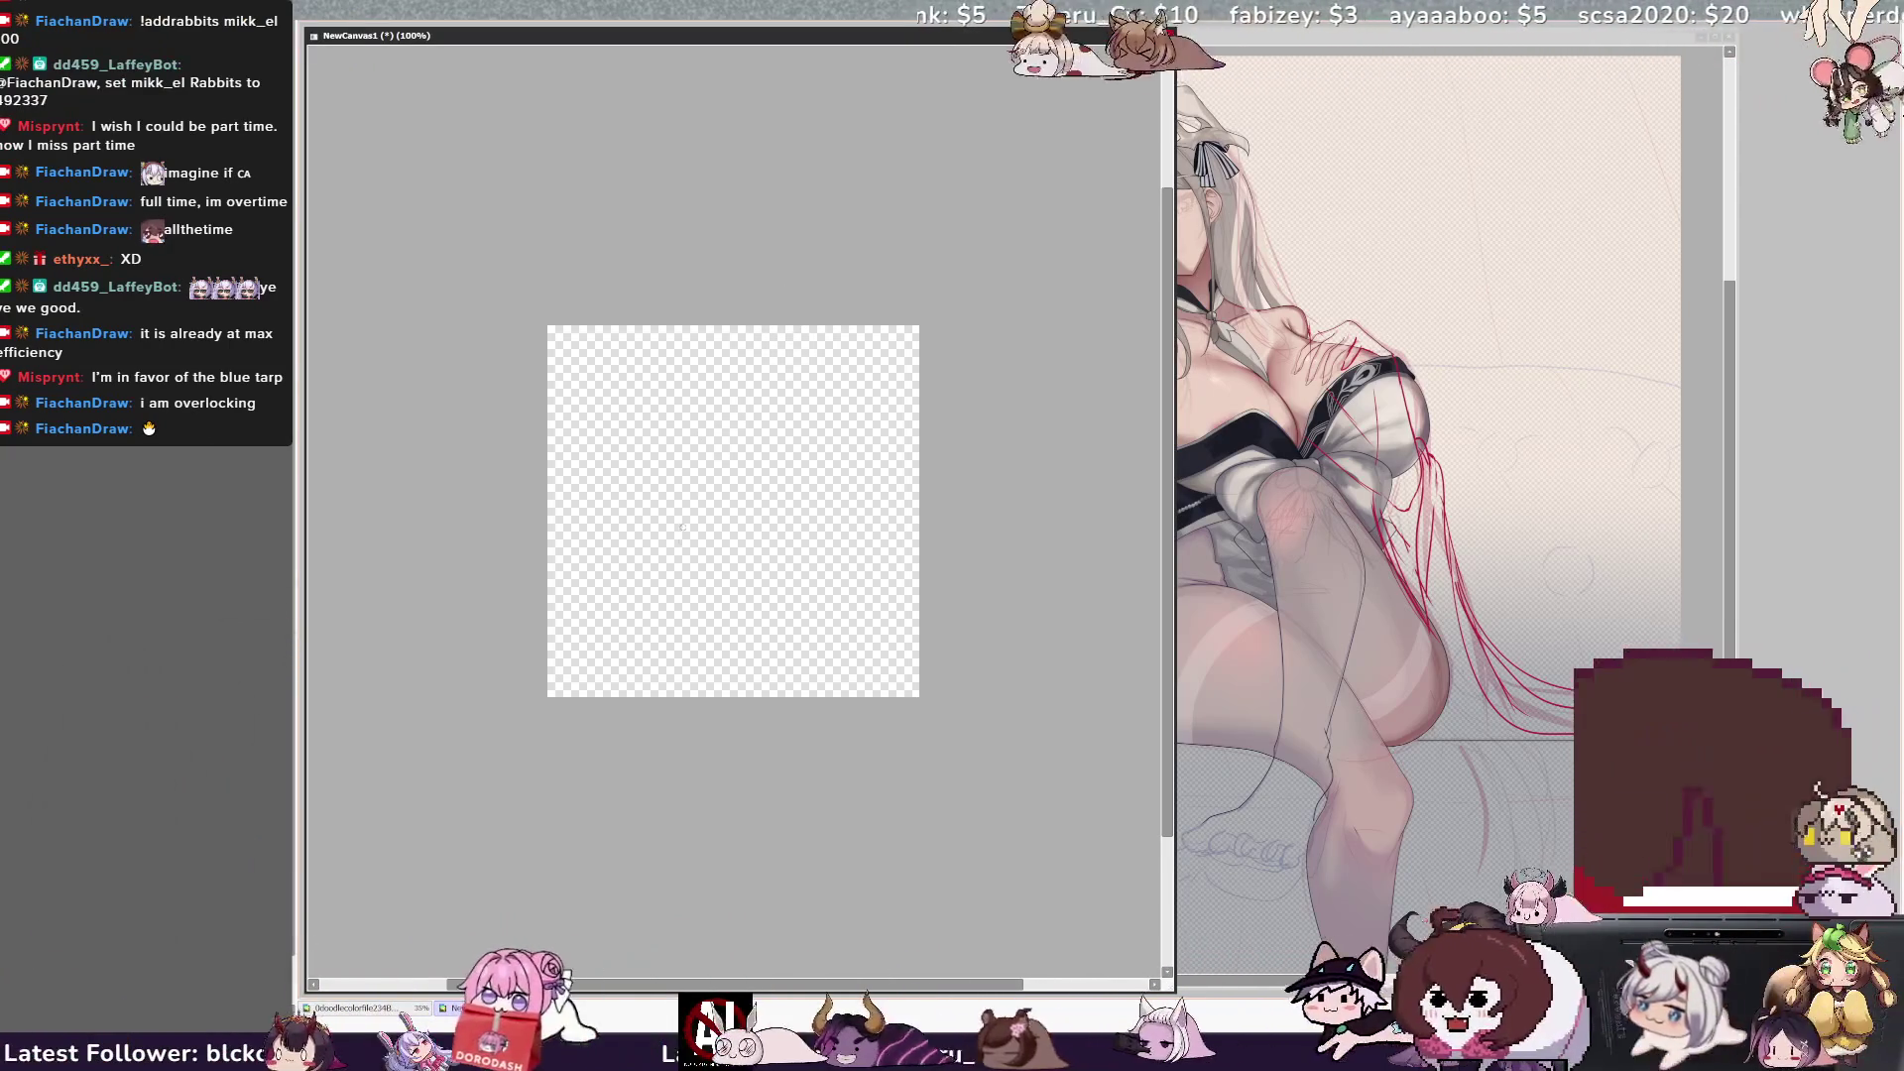
Try a few test pencil strokes on the blank canvas, undoing them as you go.
left_click_drag(621, 575, 680, 544)
key("ctrl+z")
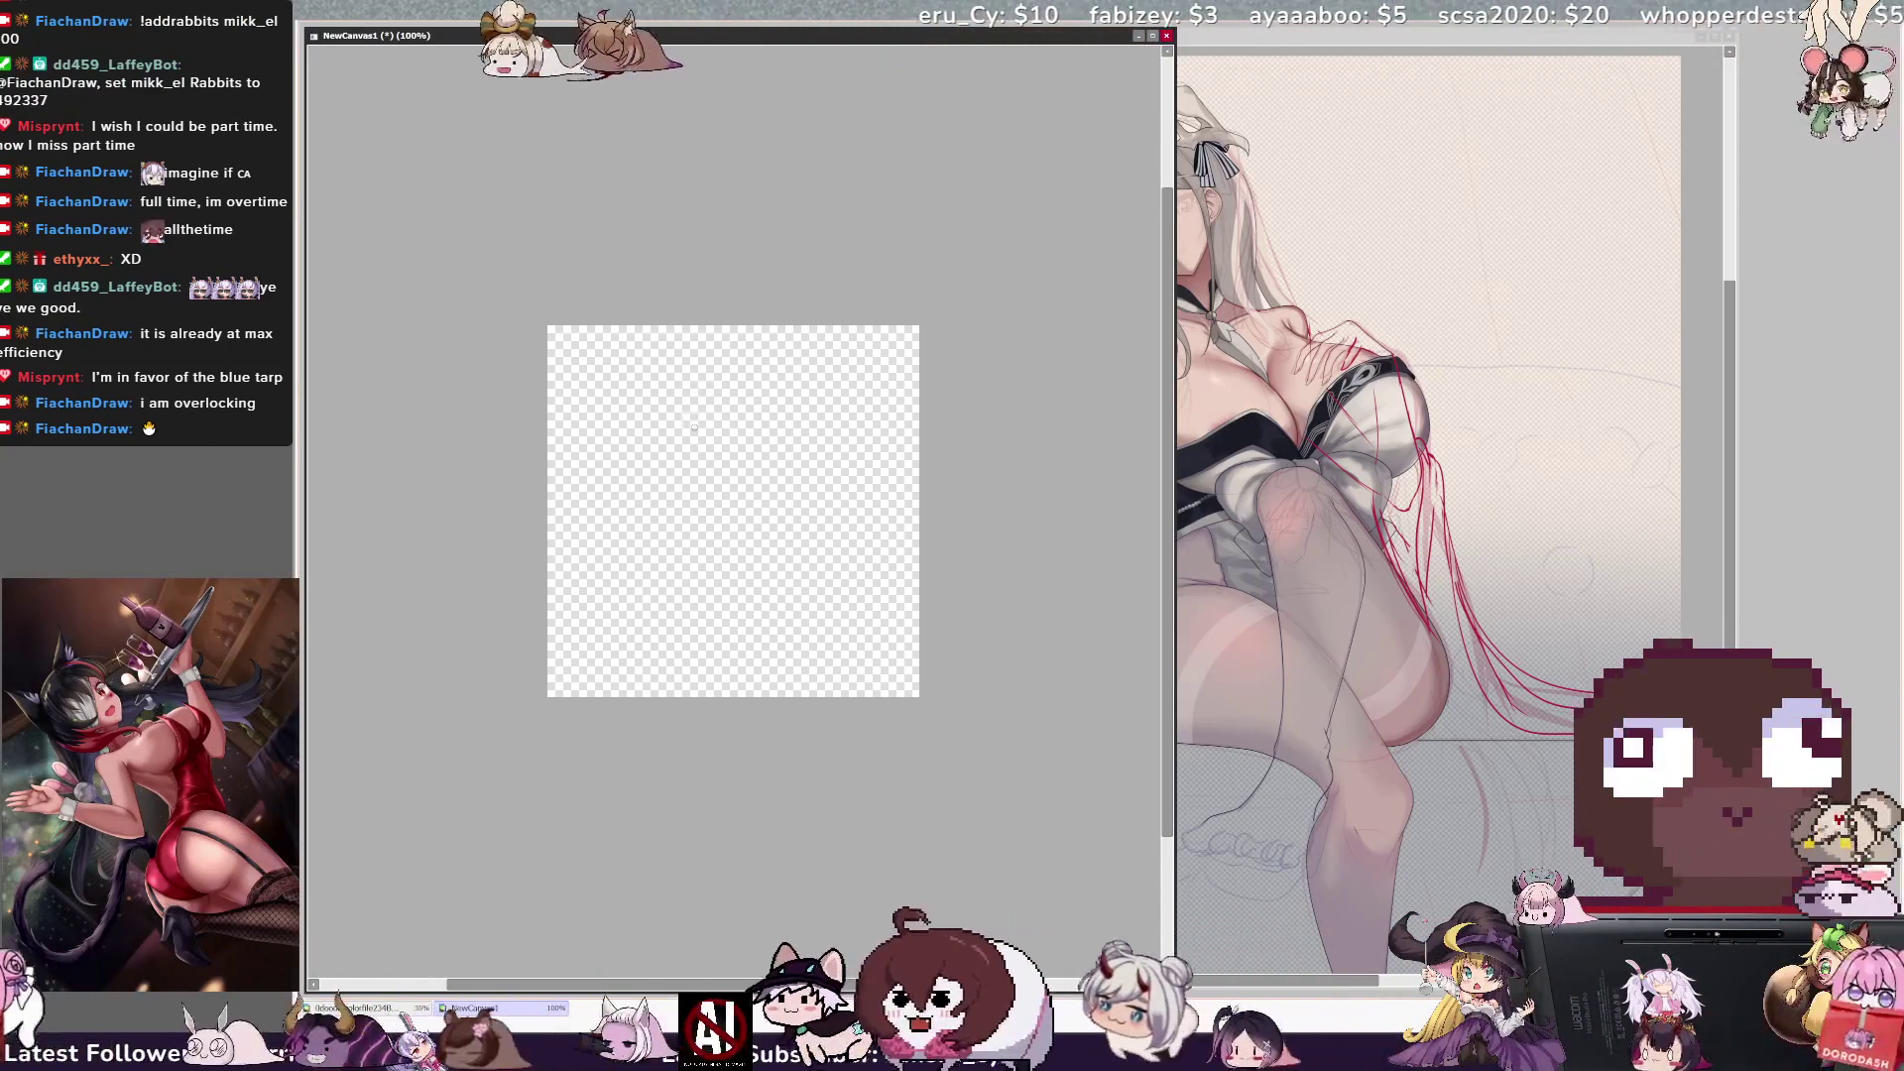
left_click_drag(680, 282, 646, 550)
key("ctrl+z")
left_click_drag(663, 380, 642, 461)
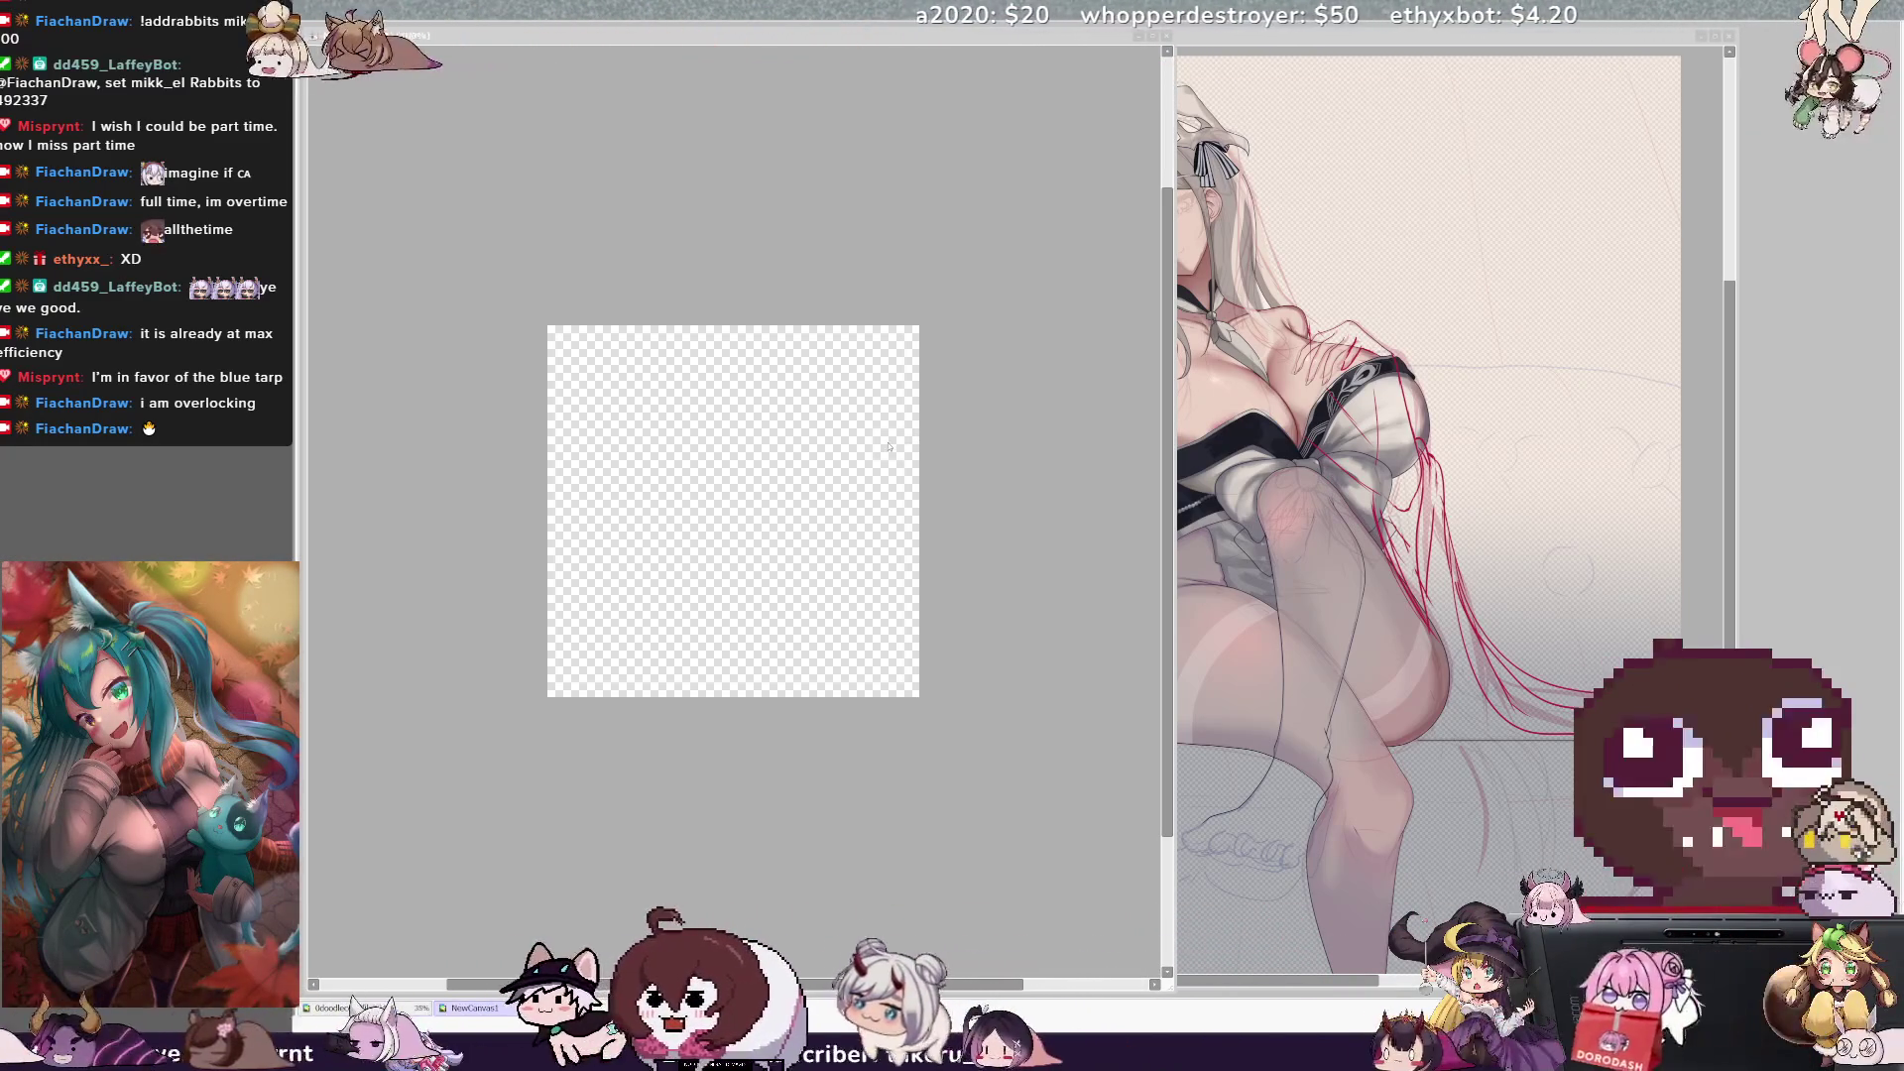
scroll(1035, 643, "up", 2)
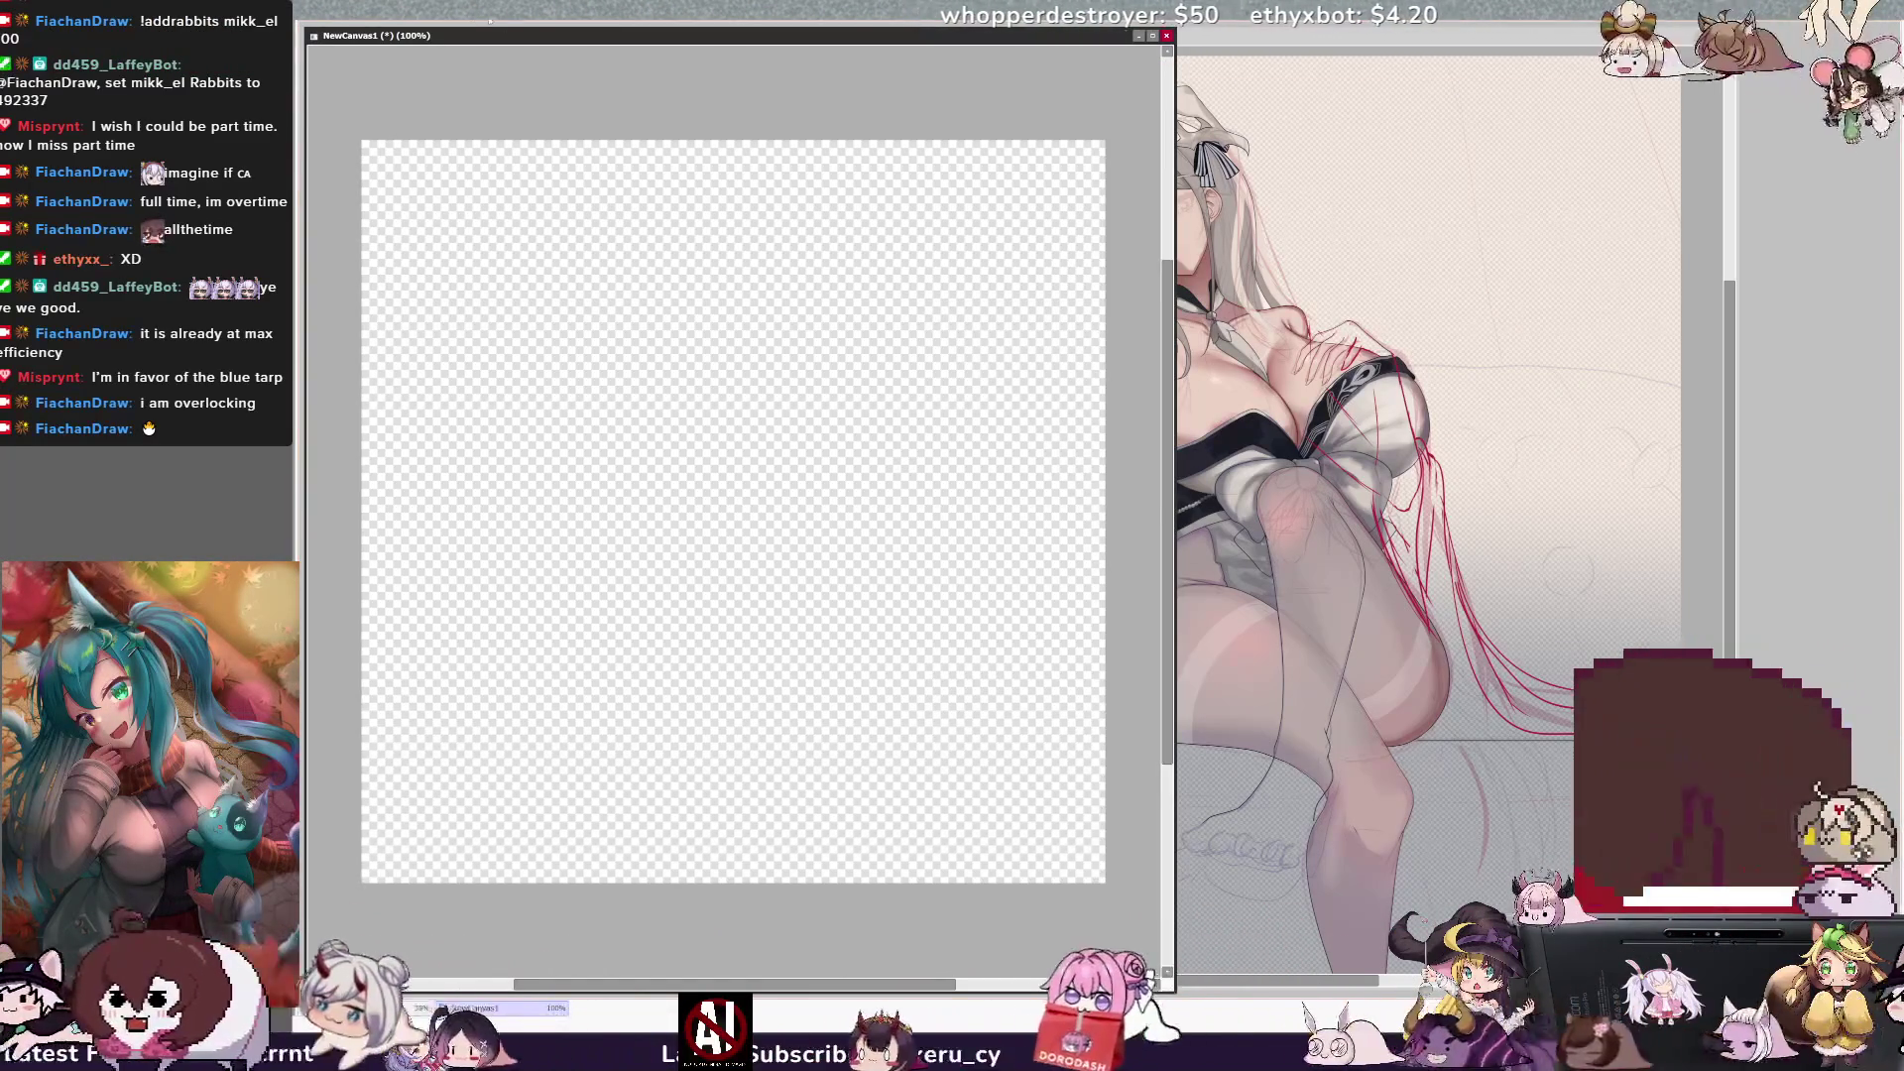
scroll(1036, 643, "down", 1)
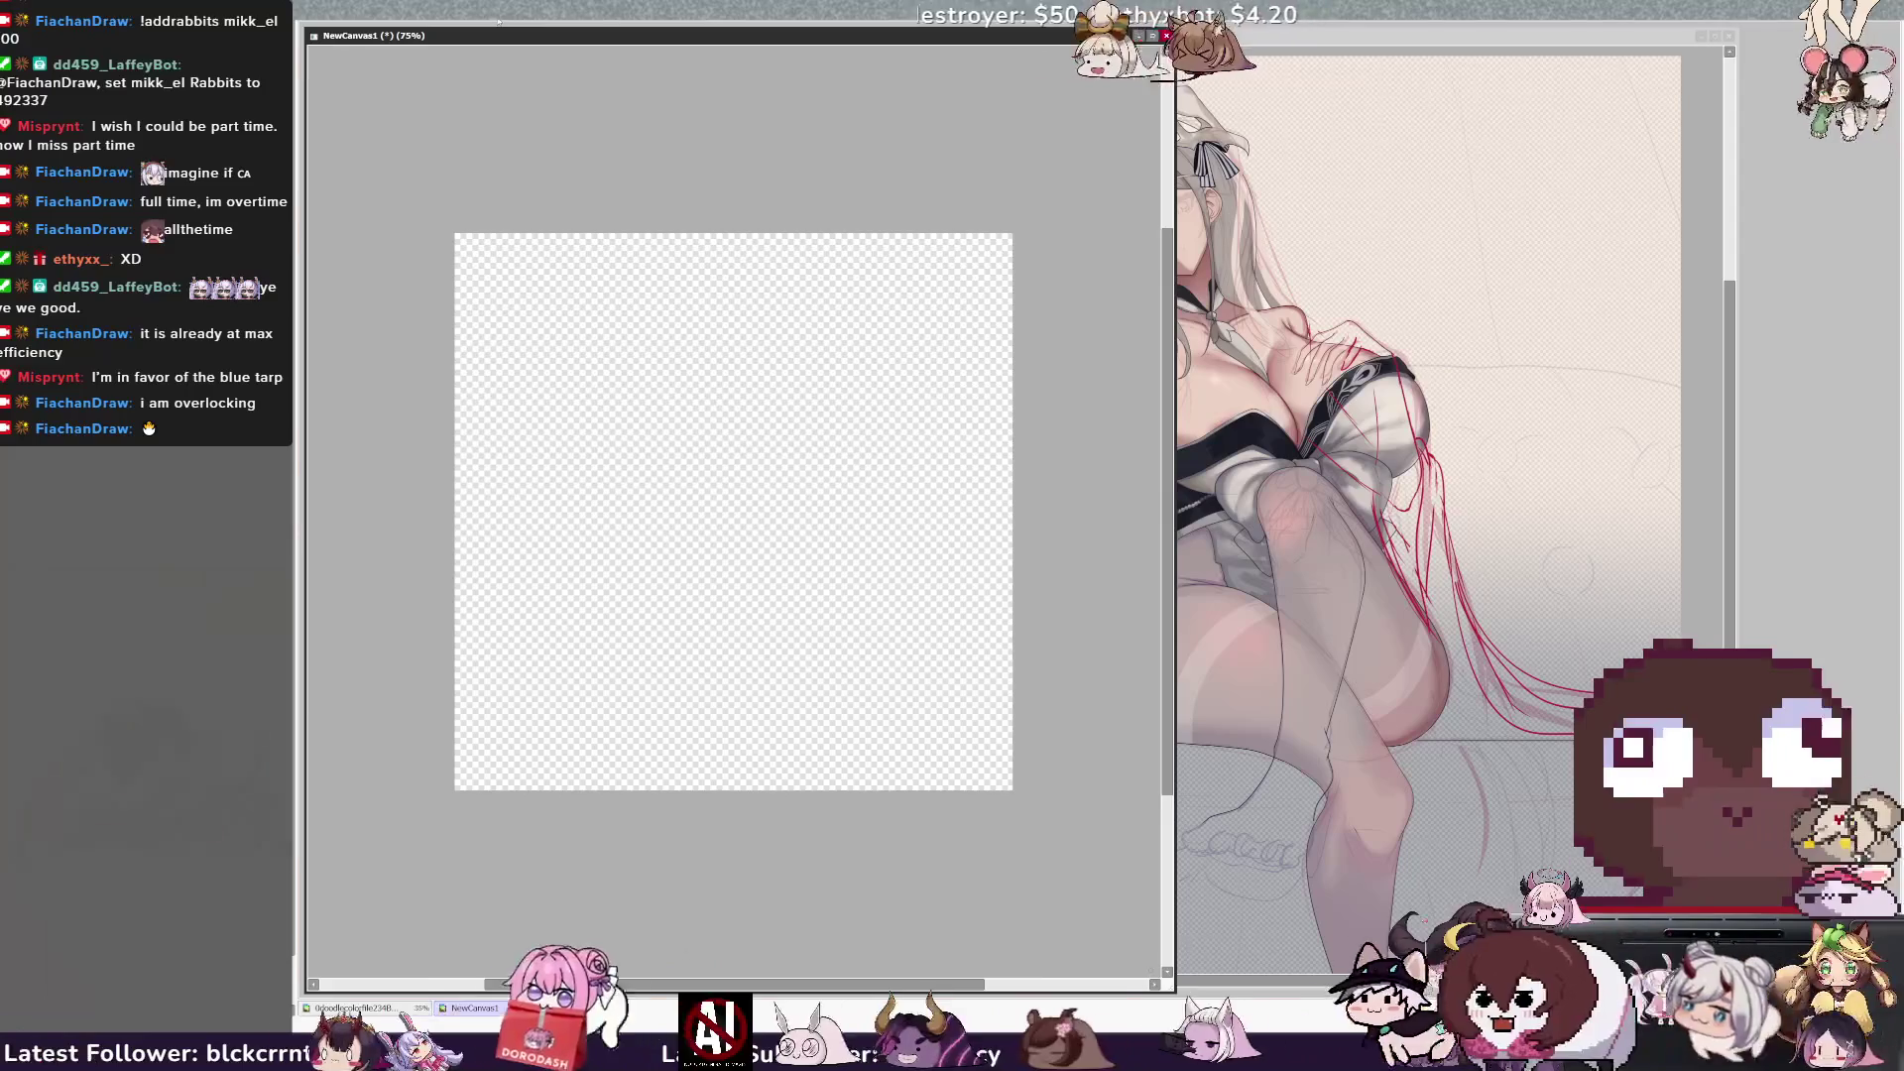
Sketch loose arcs for the rounded head outline, undoing the stray lower stroke.
left_click_drag(1174, 521, 1116, 520)
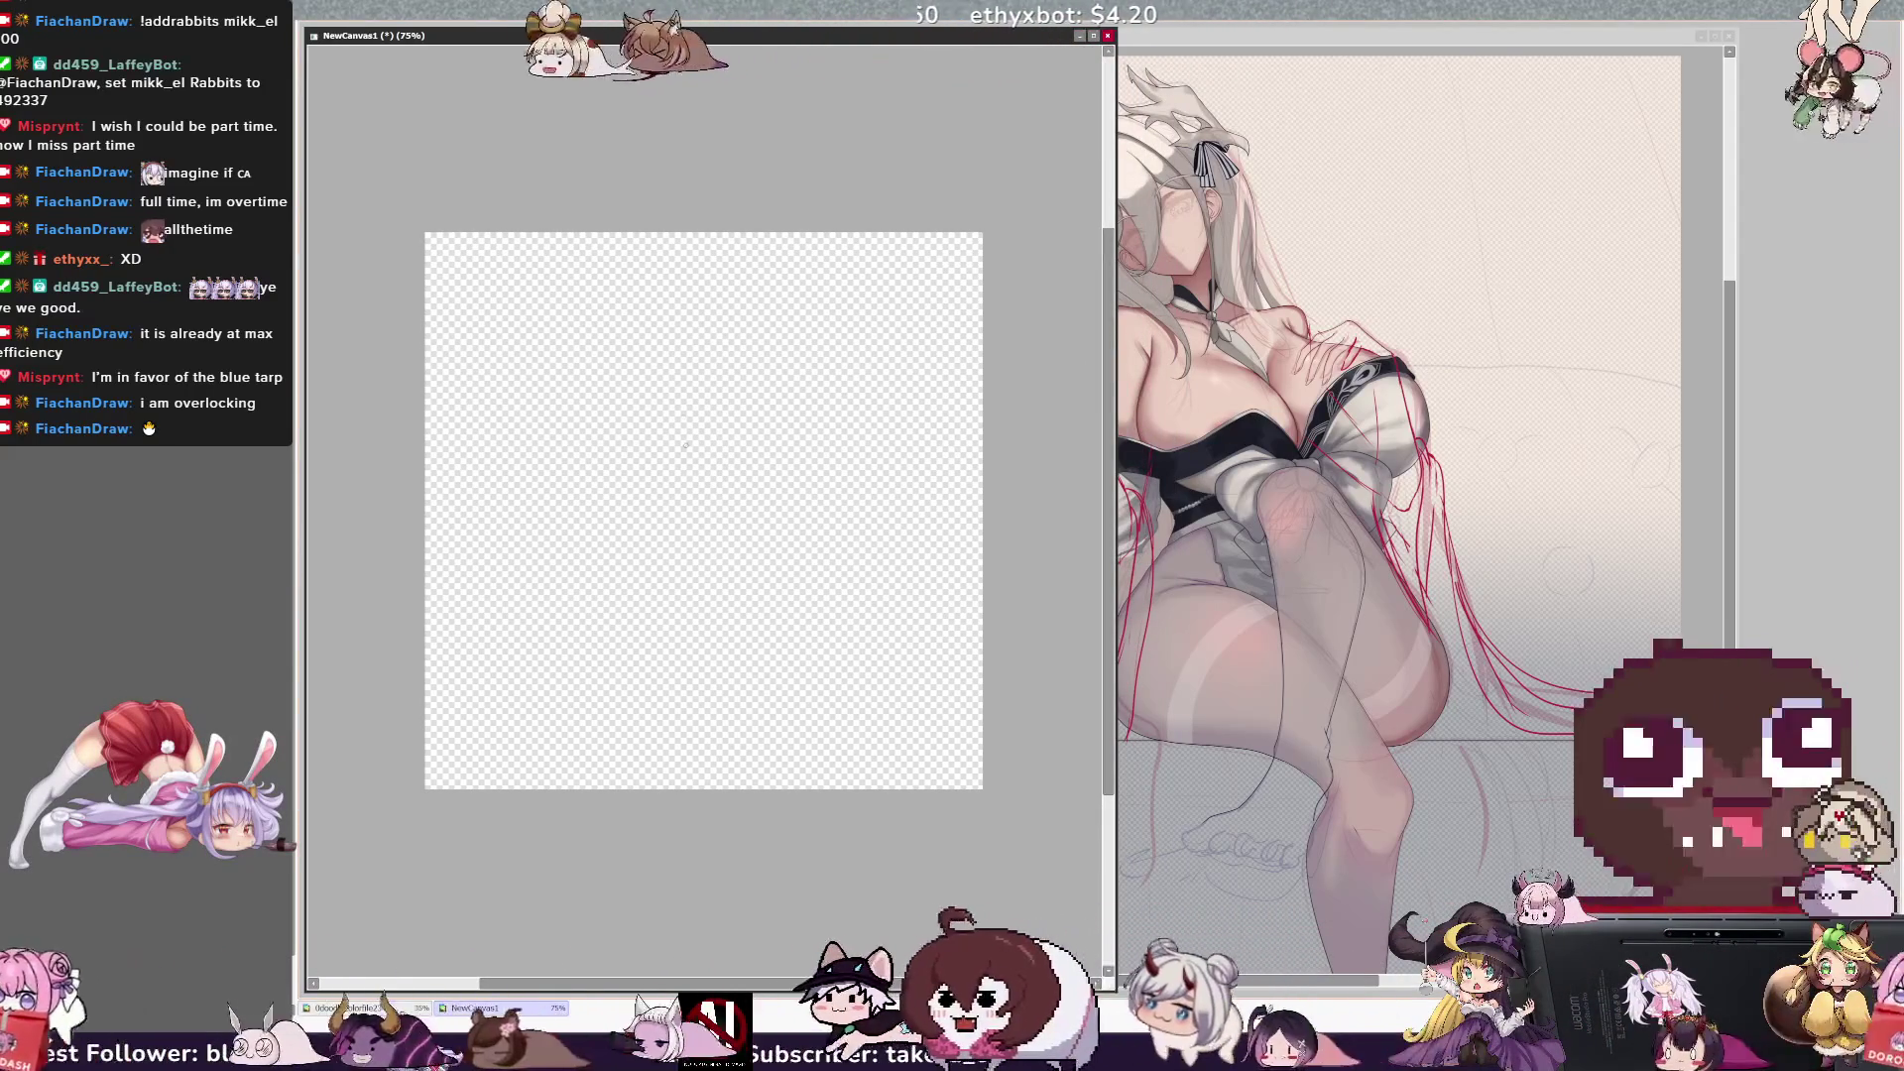
left_click_drag(648, 345, 595, 513)
left_click_drag(804, 330, 861, 440)
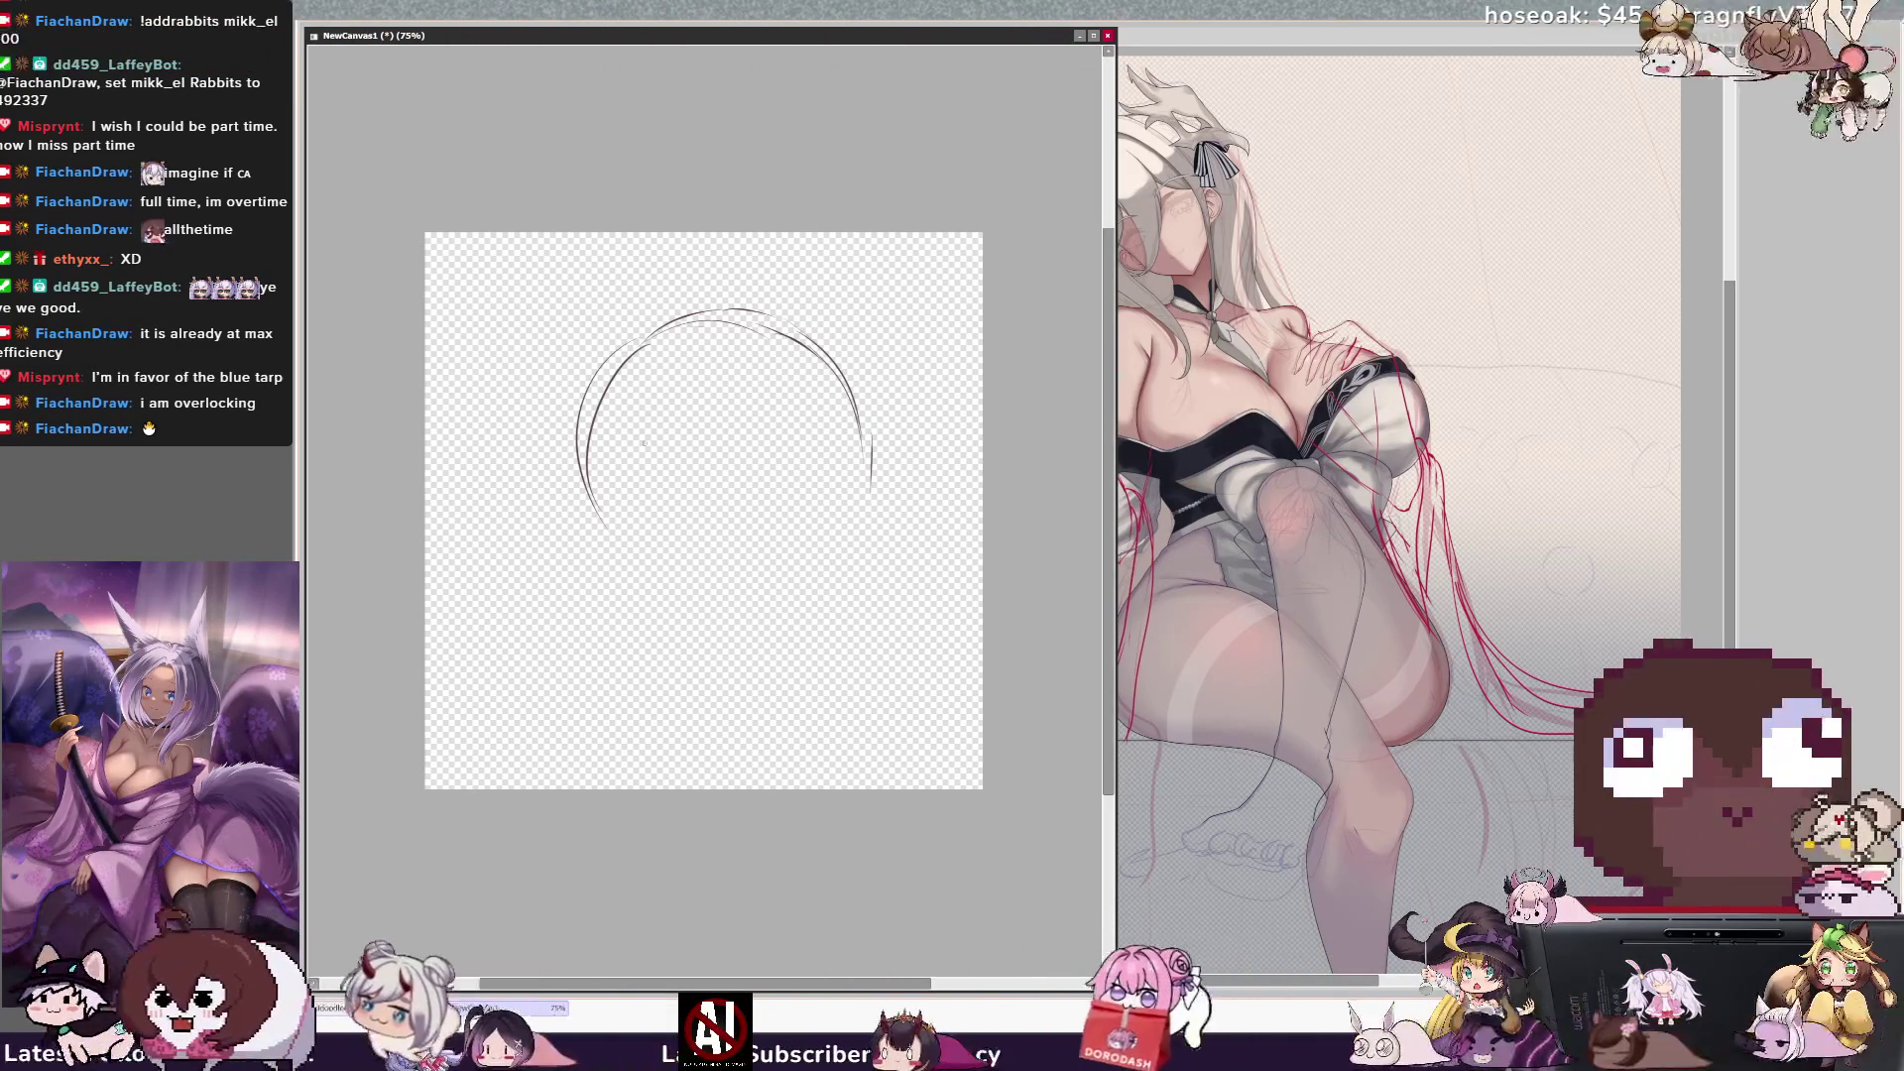
left_click_drag(853, 510, 823, 583)
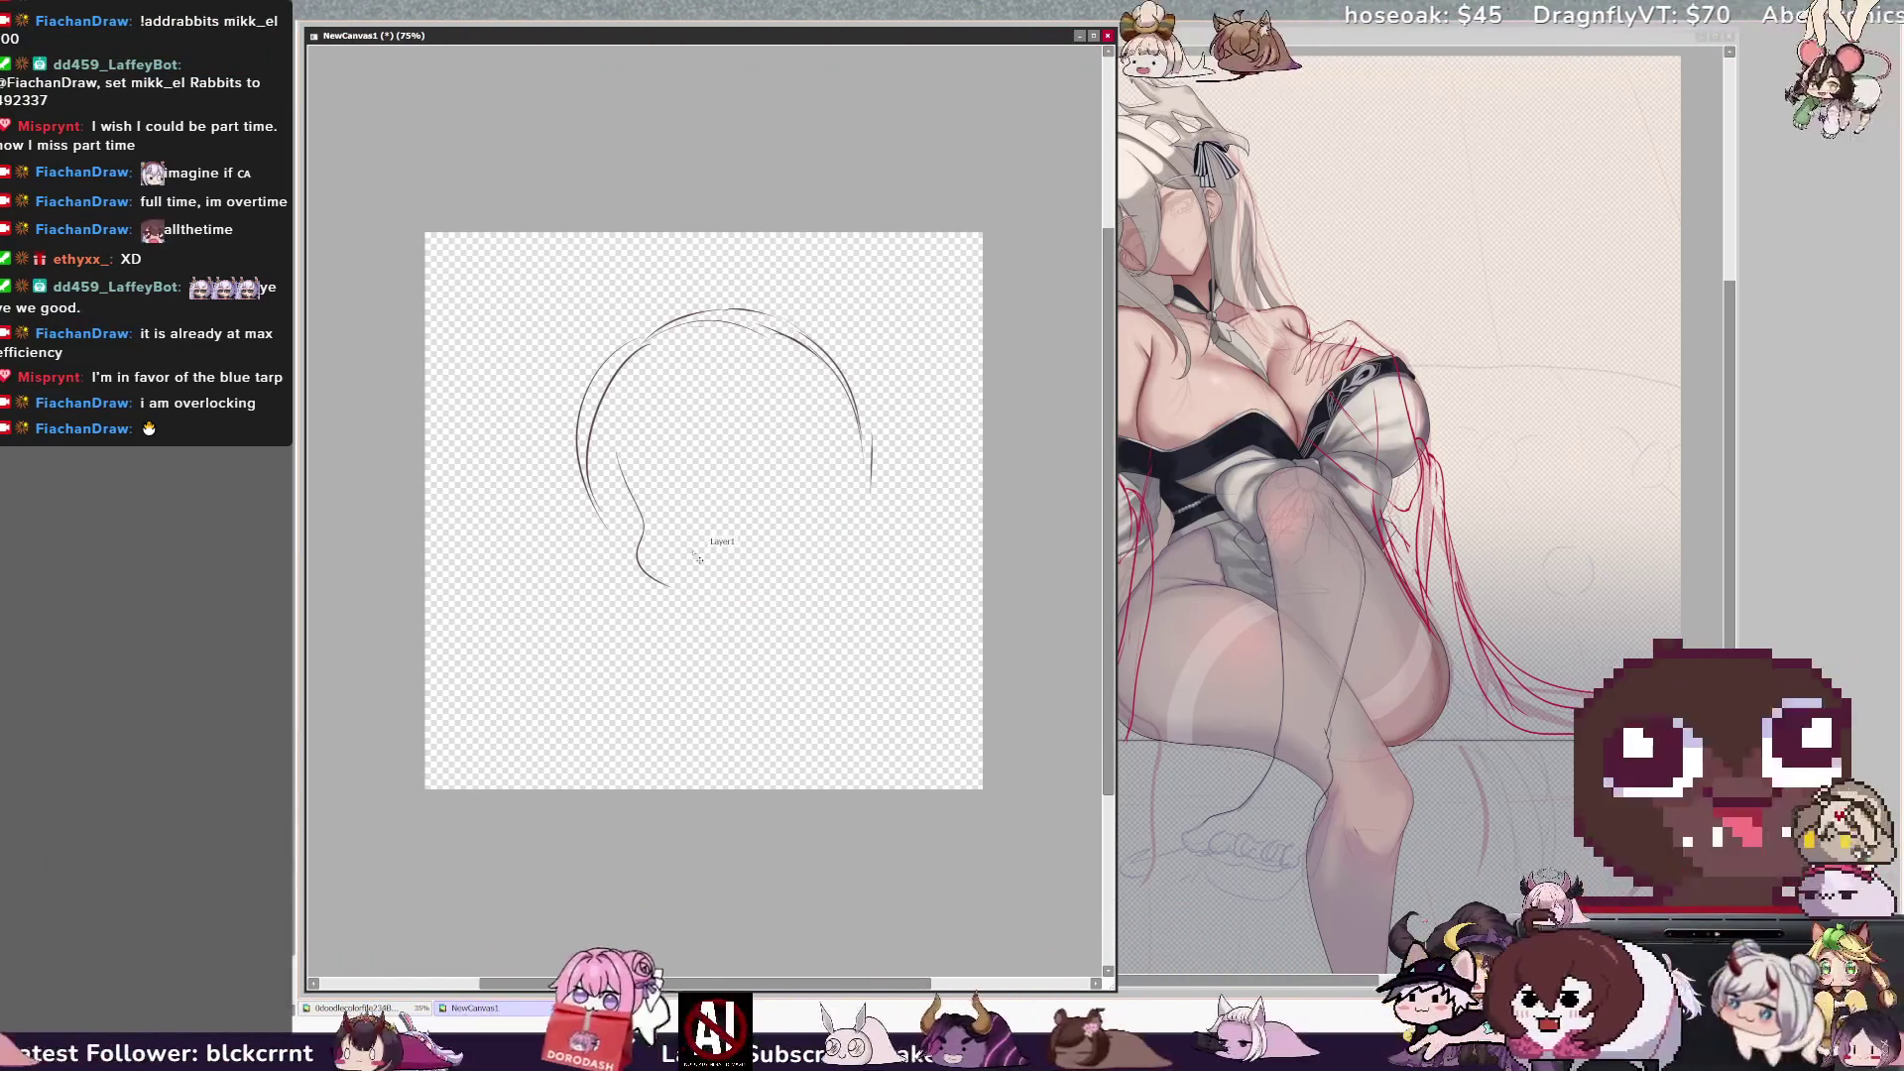
key("ctrl+z")
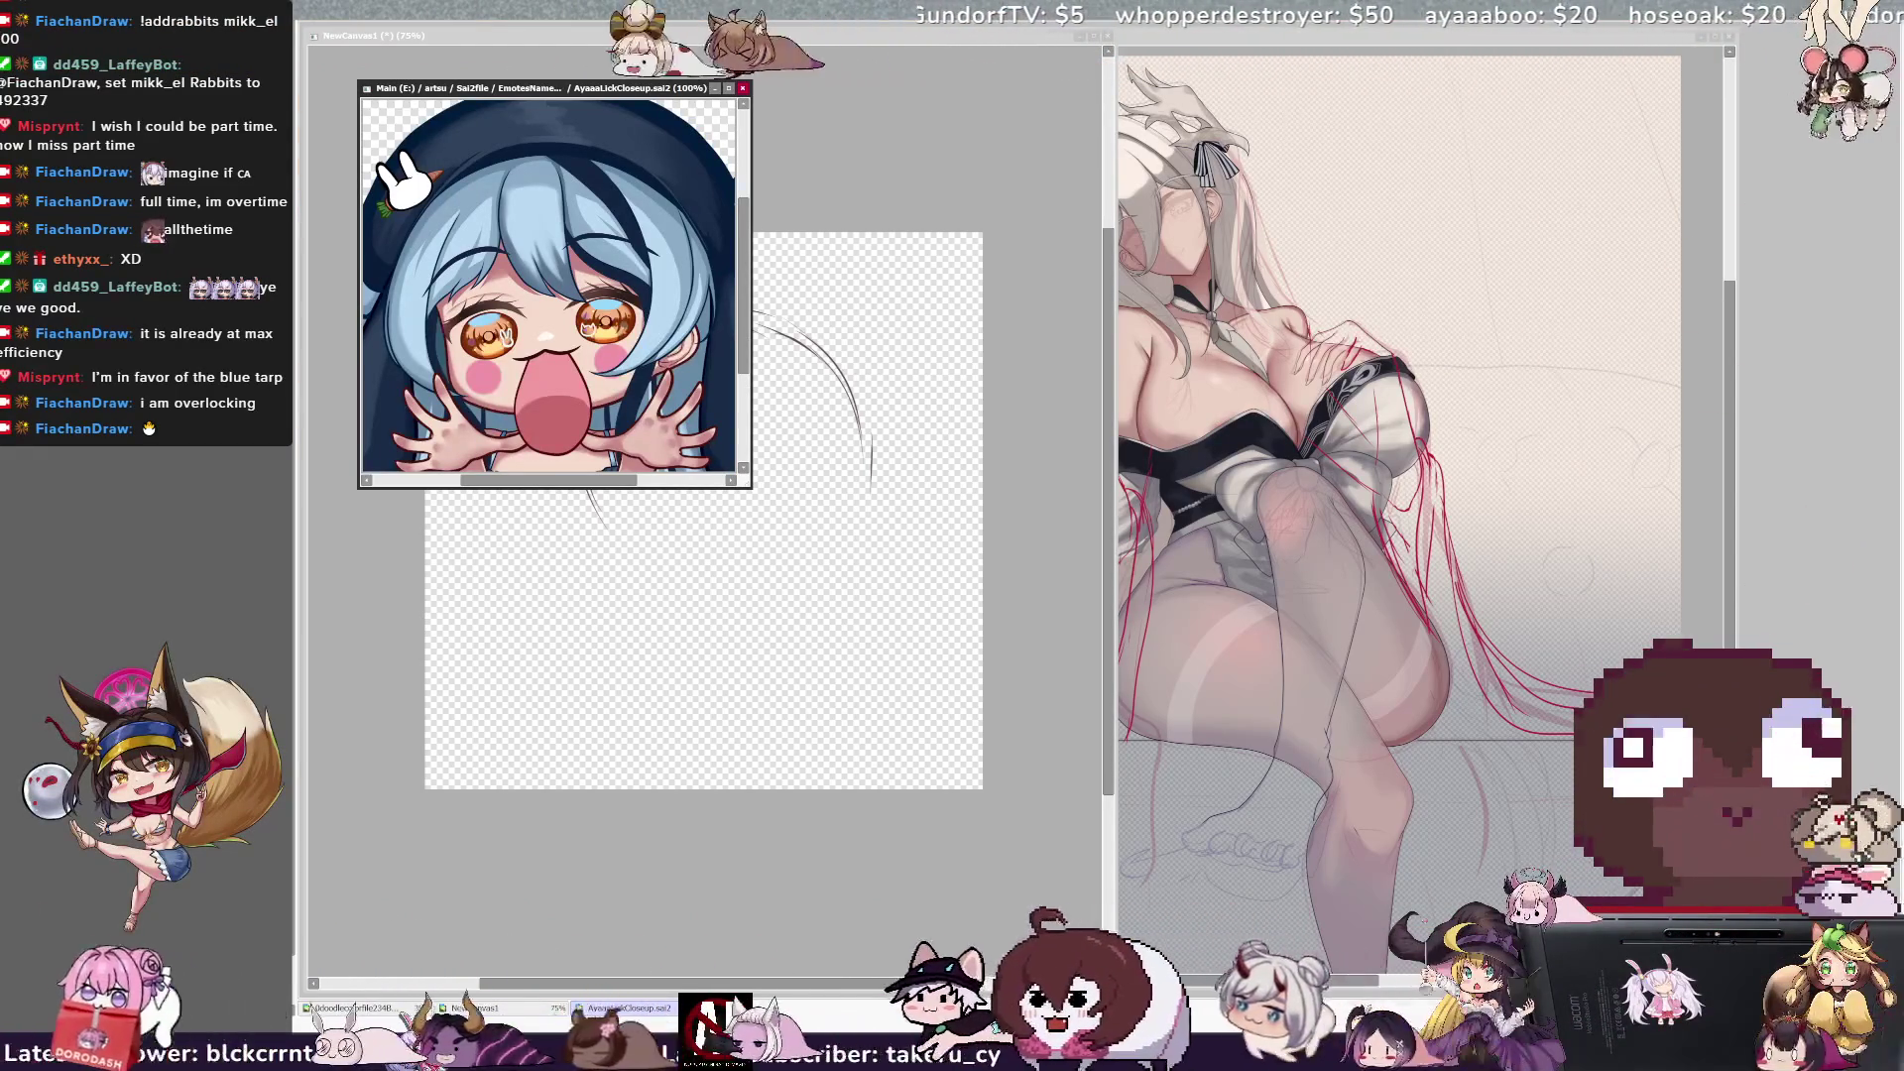
Hide the emote reference and place the jaw stroke beneath the head circle.
key("ctrl+w")
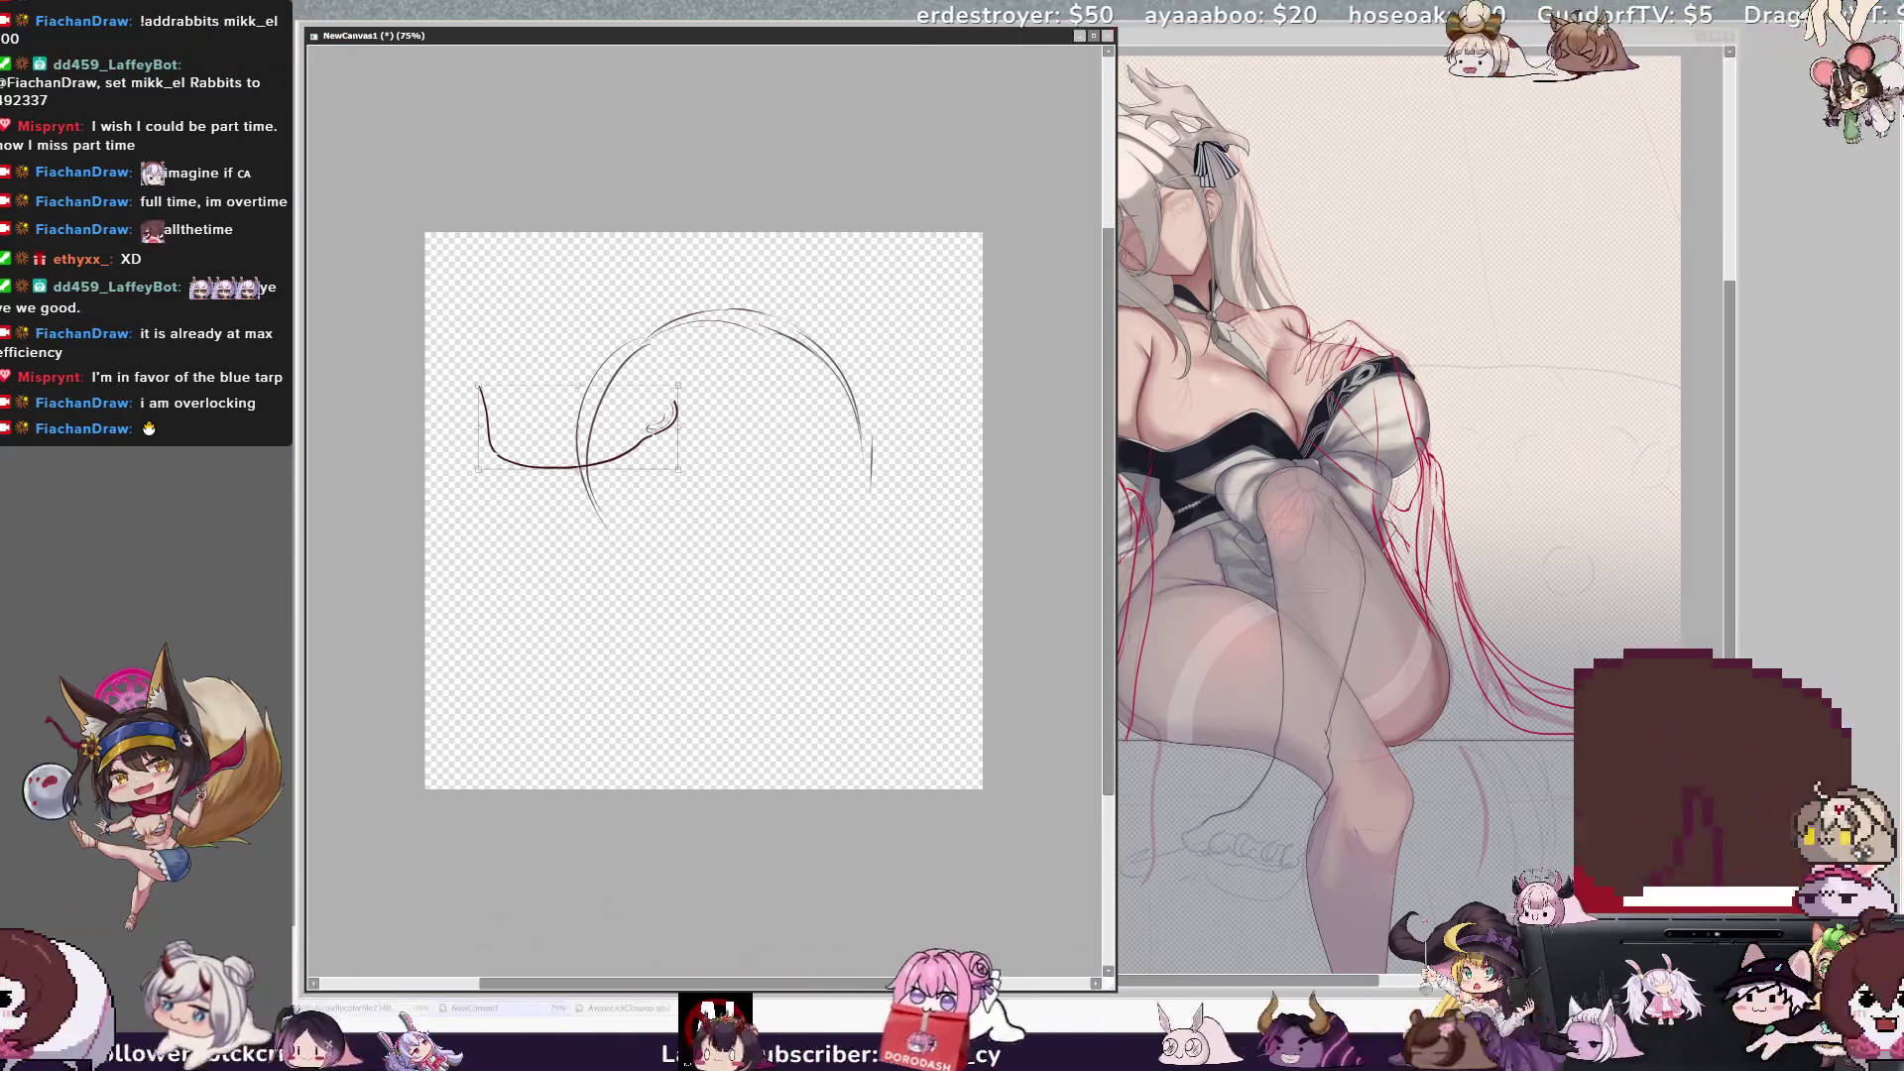
mouse_move(591, 431)
left_mouse_down()
mouse_move(737, 533)
mouse_move(496, 838)
left_mouse_up()
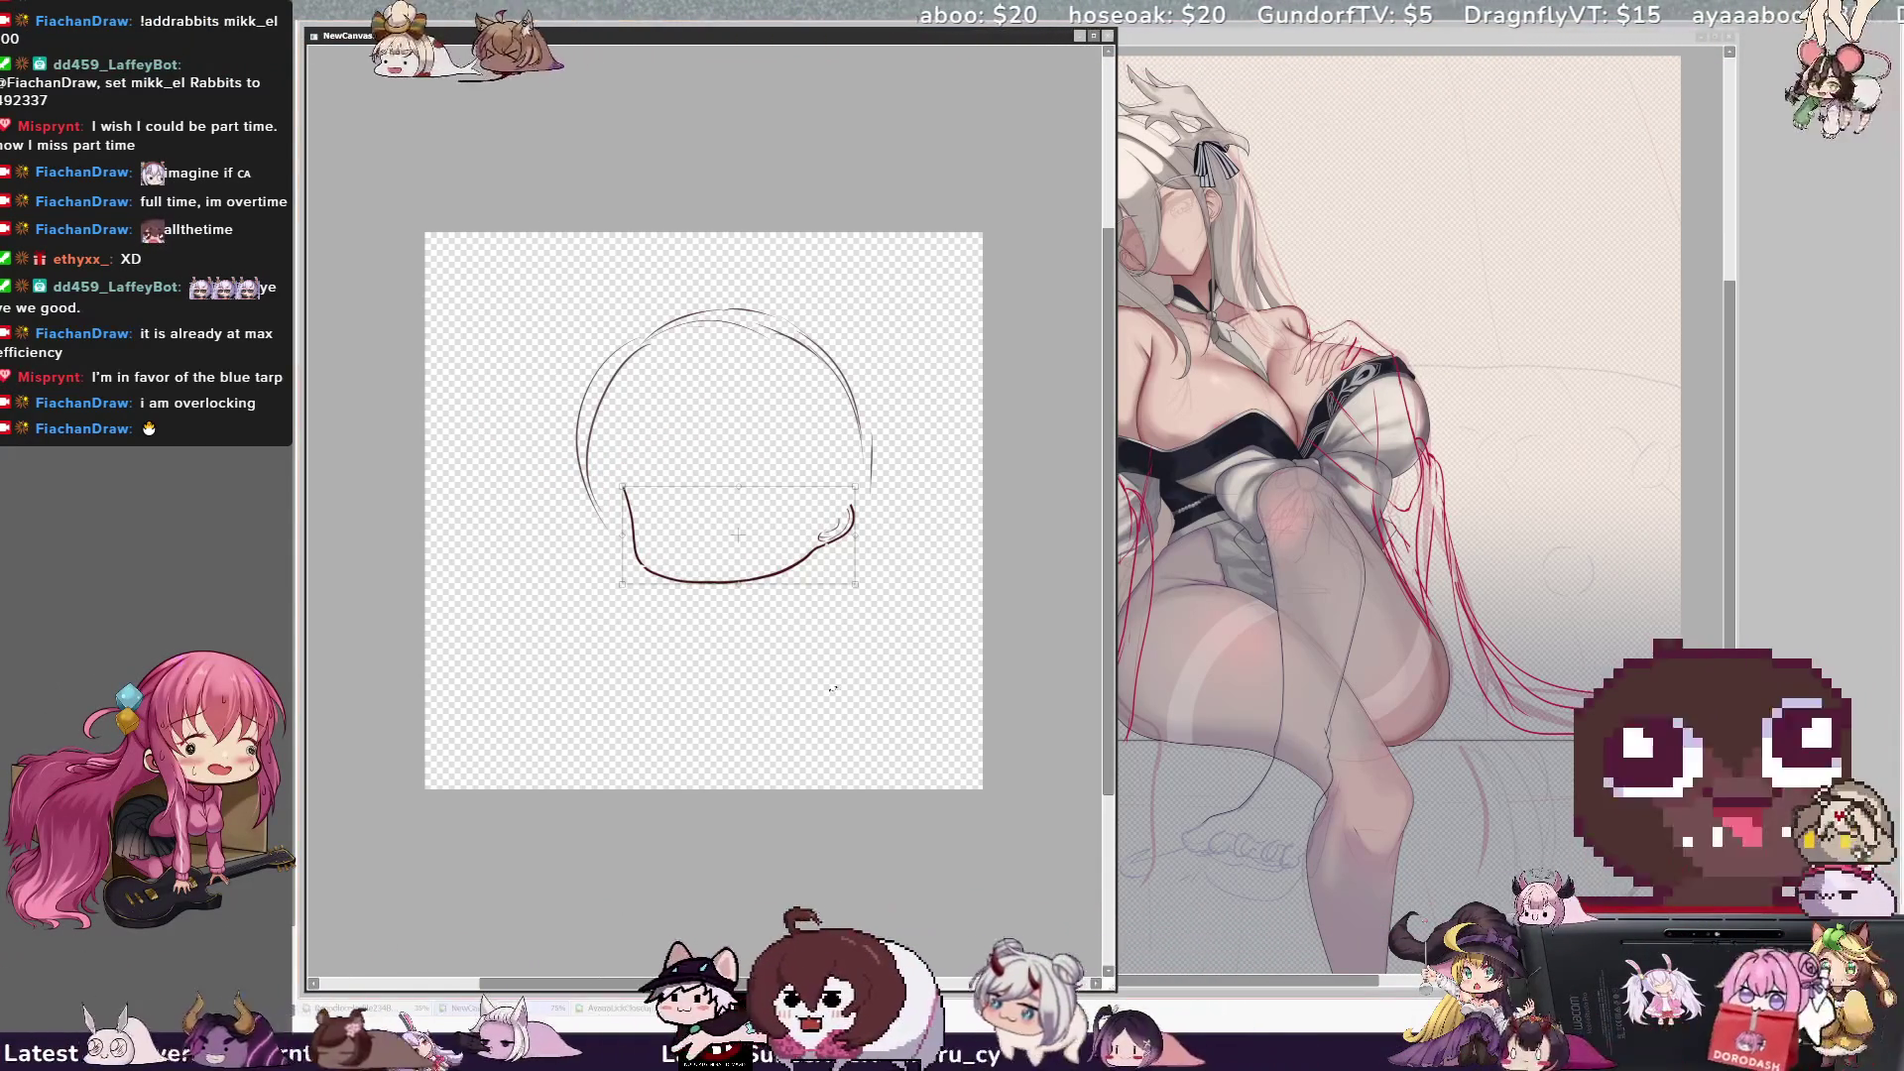
key("Return")
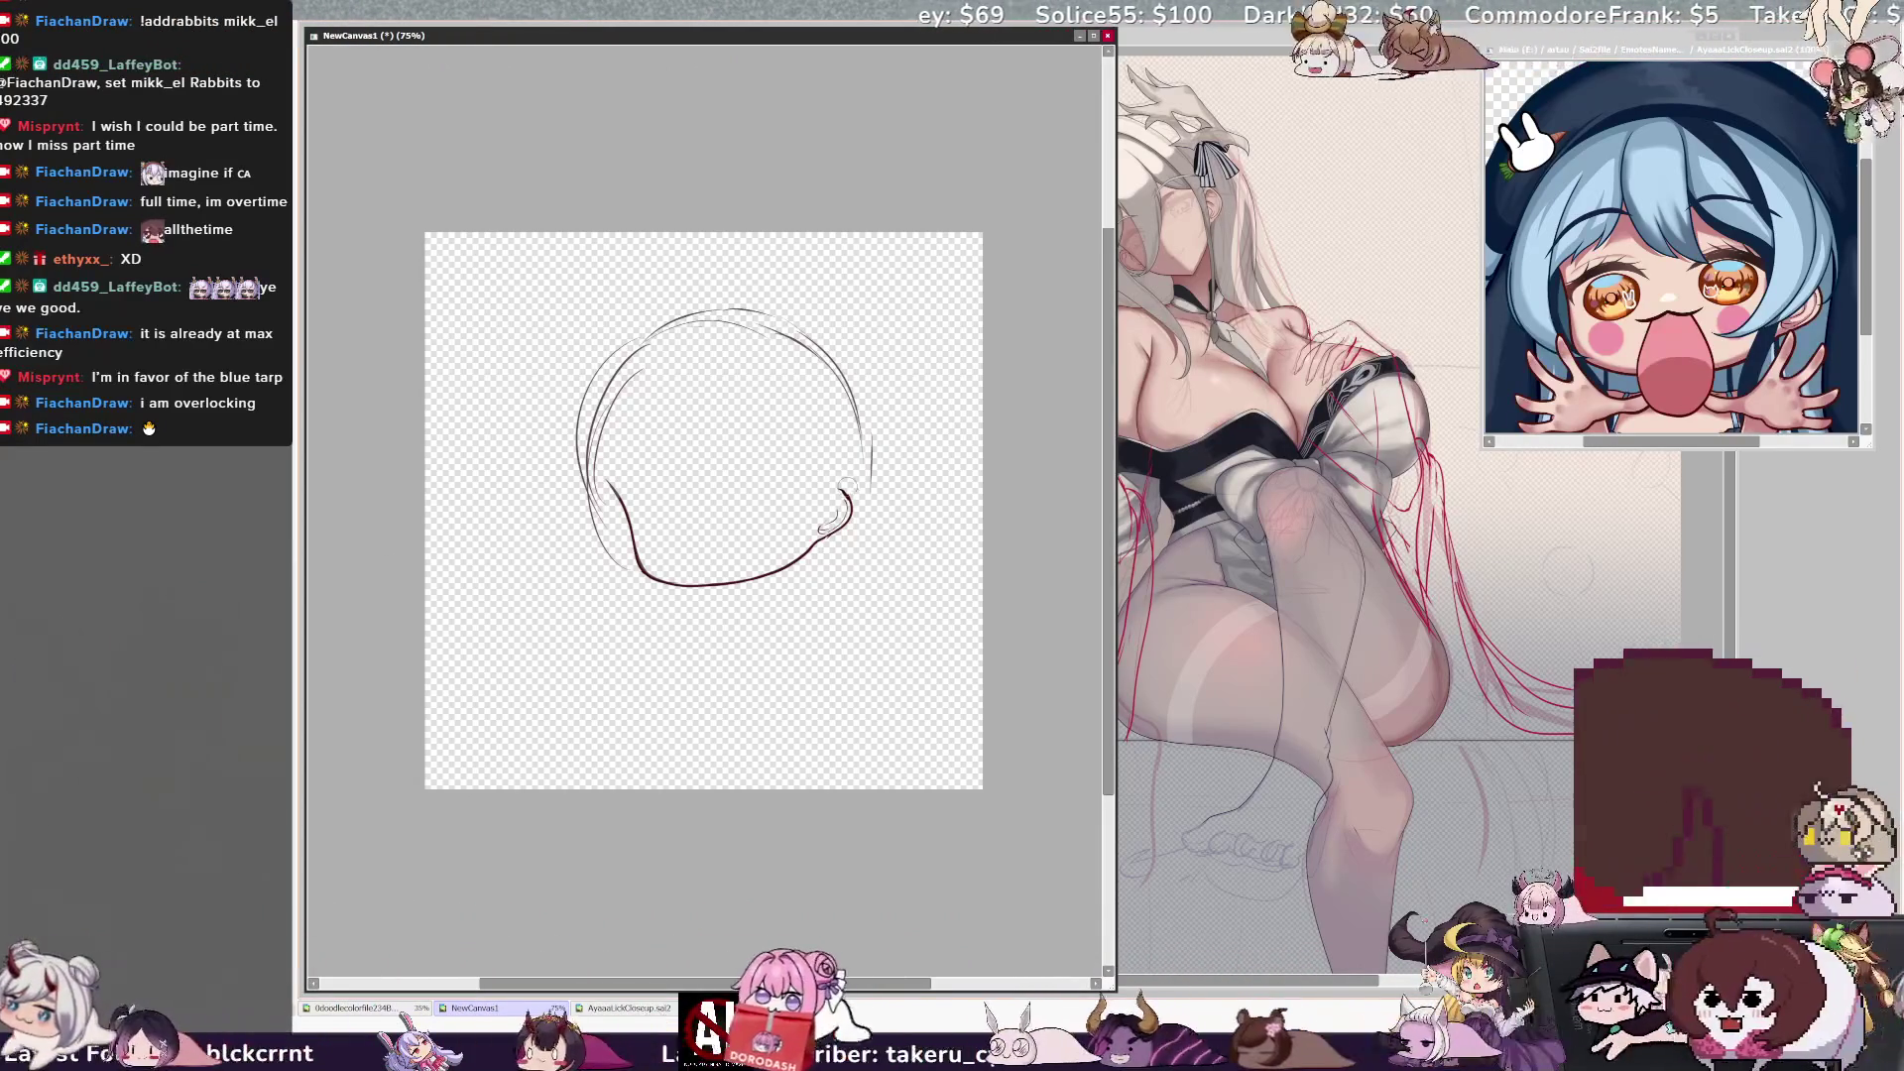
Remove the hooked jaw end and redraw the jaw curve with trial strokes.
key("ctrl+z")
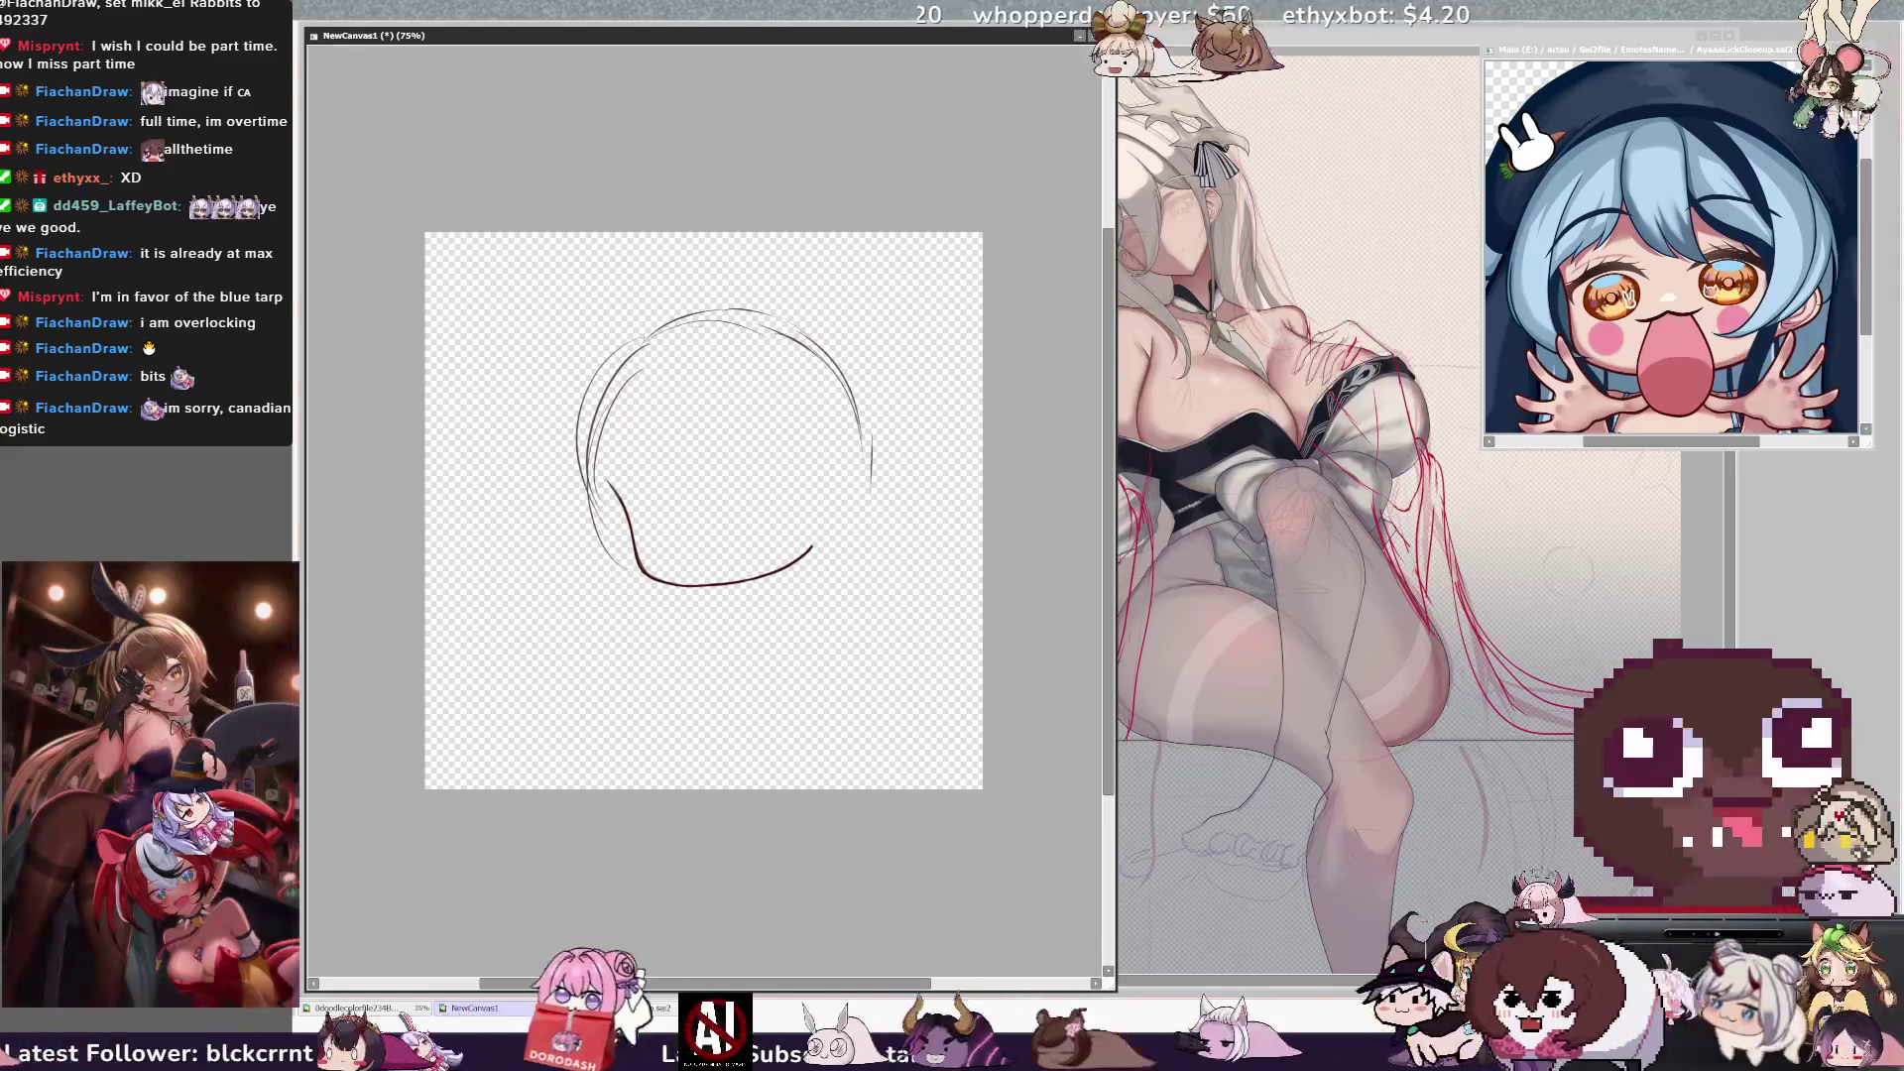
left_click_drag(611, 484, 670, 581)
key("ctrl+z")
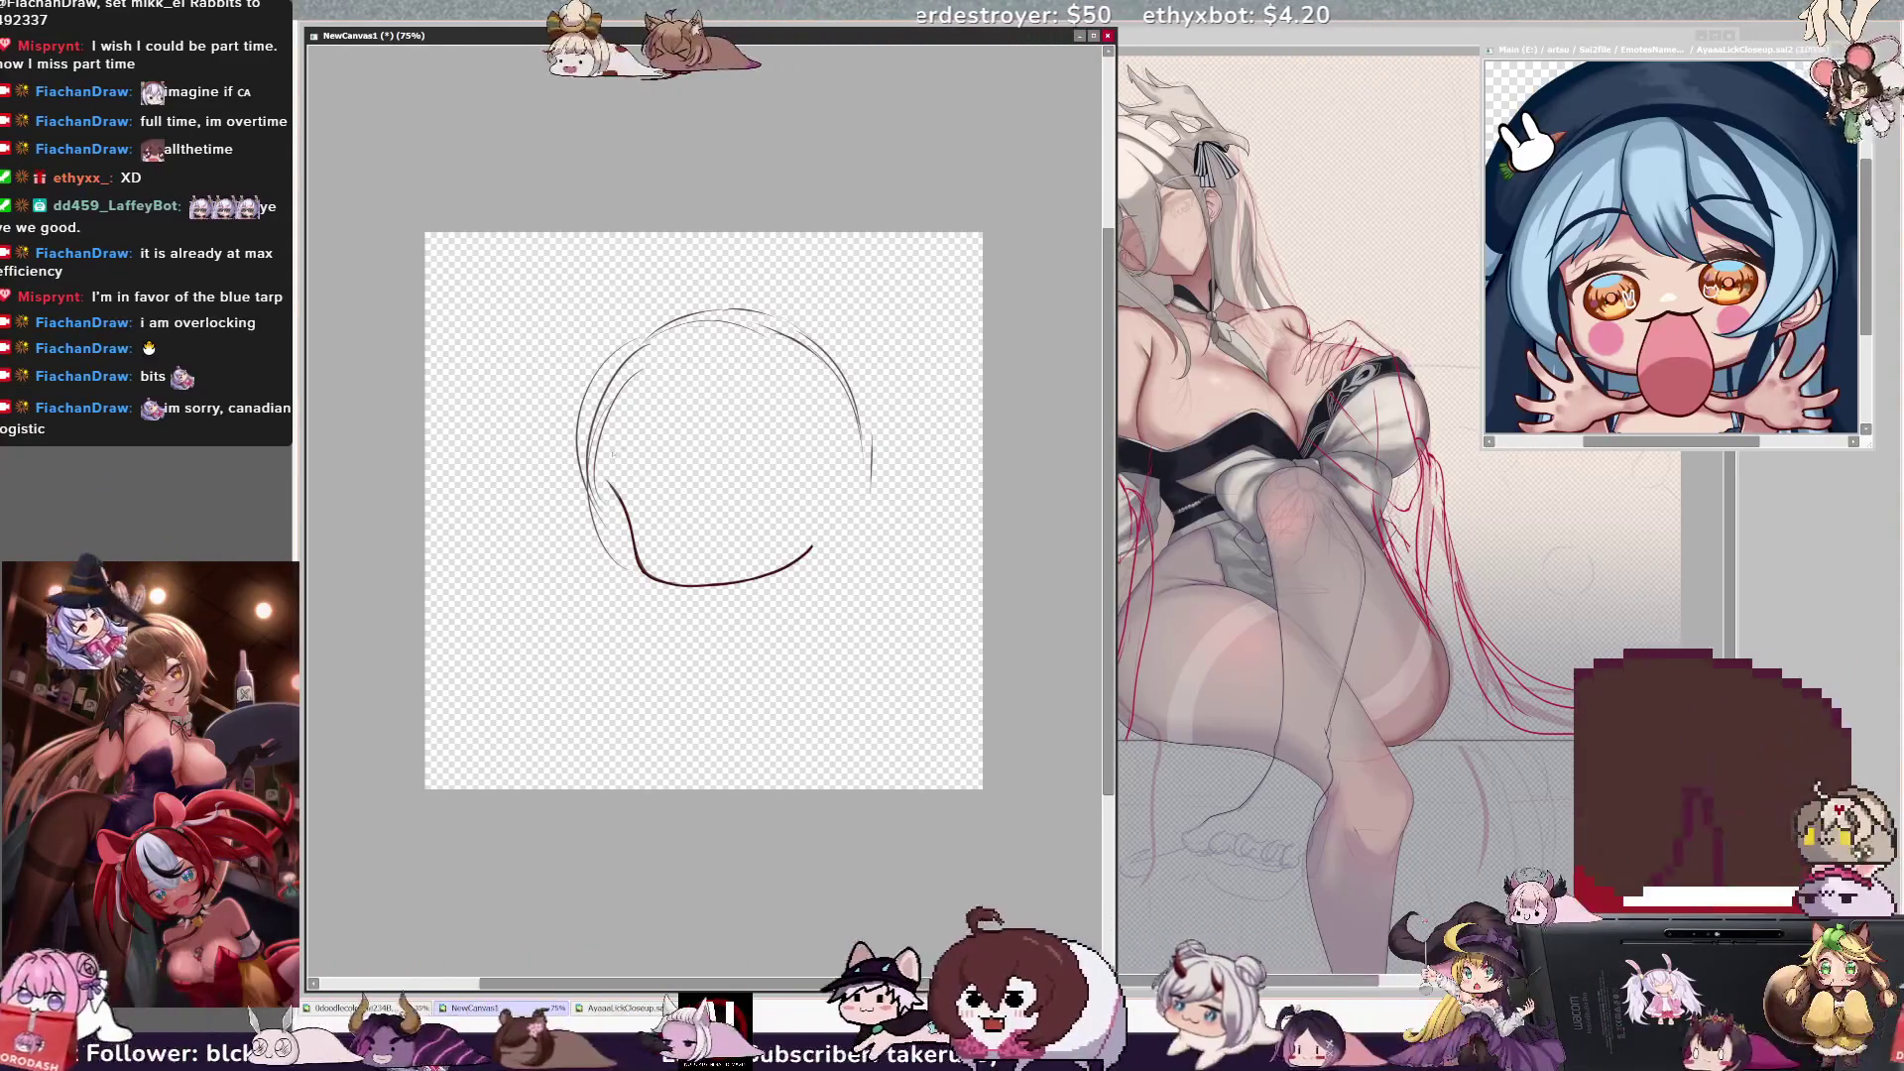
key("ctrl+z")
left_click_drag(618, 477, 822, 536)
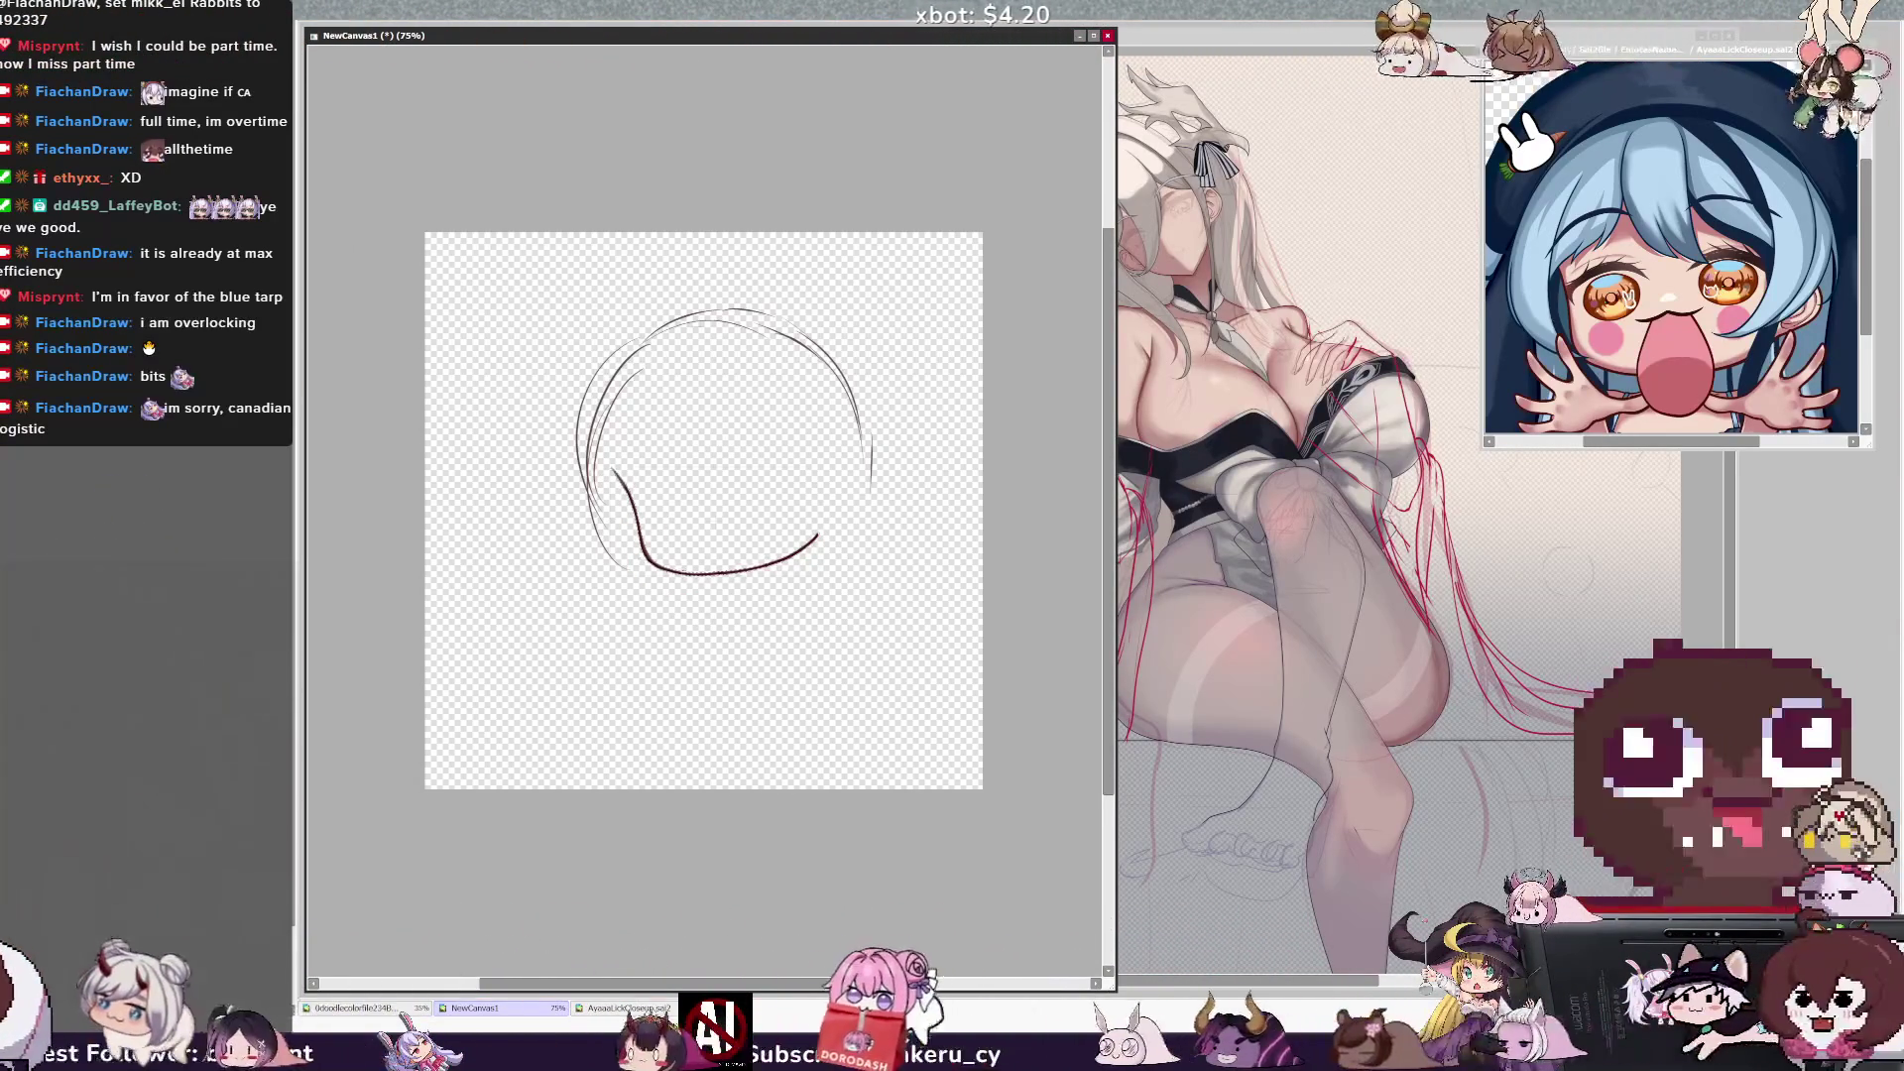
Rotate the jaw curve with Ctrl+T so it rises toward the head's right side.
key("ctrl+t")
left_click_drag(833, 626, 839, 675)
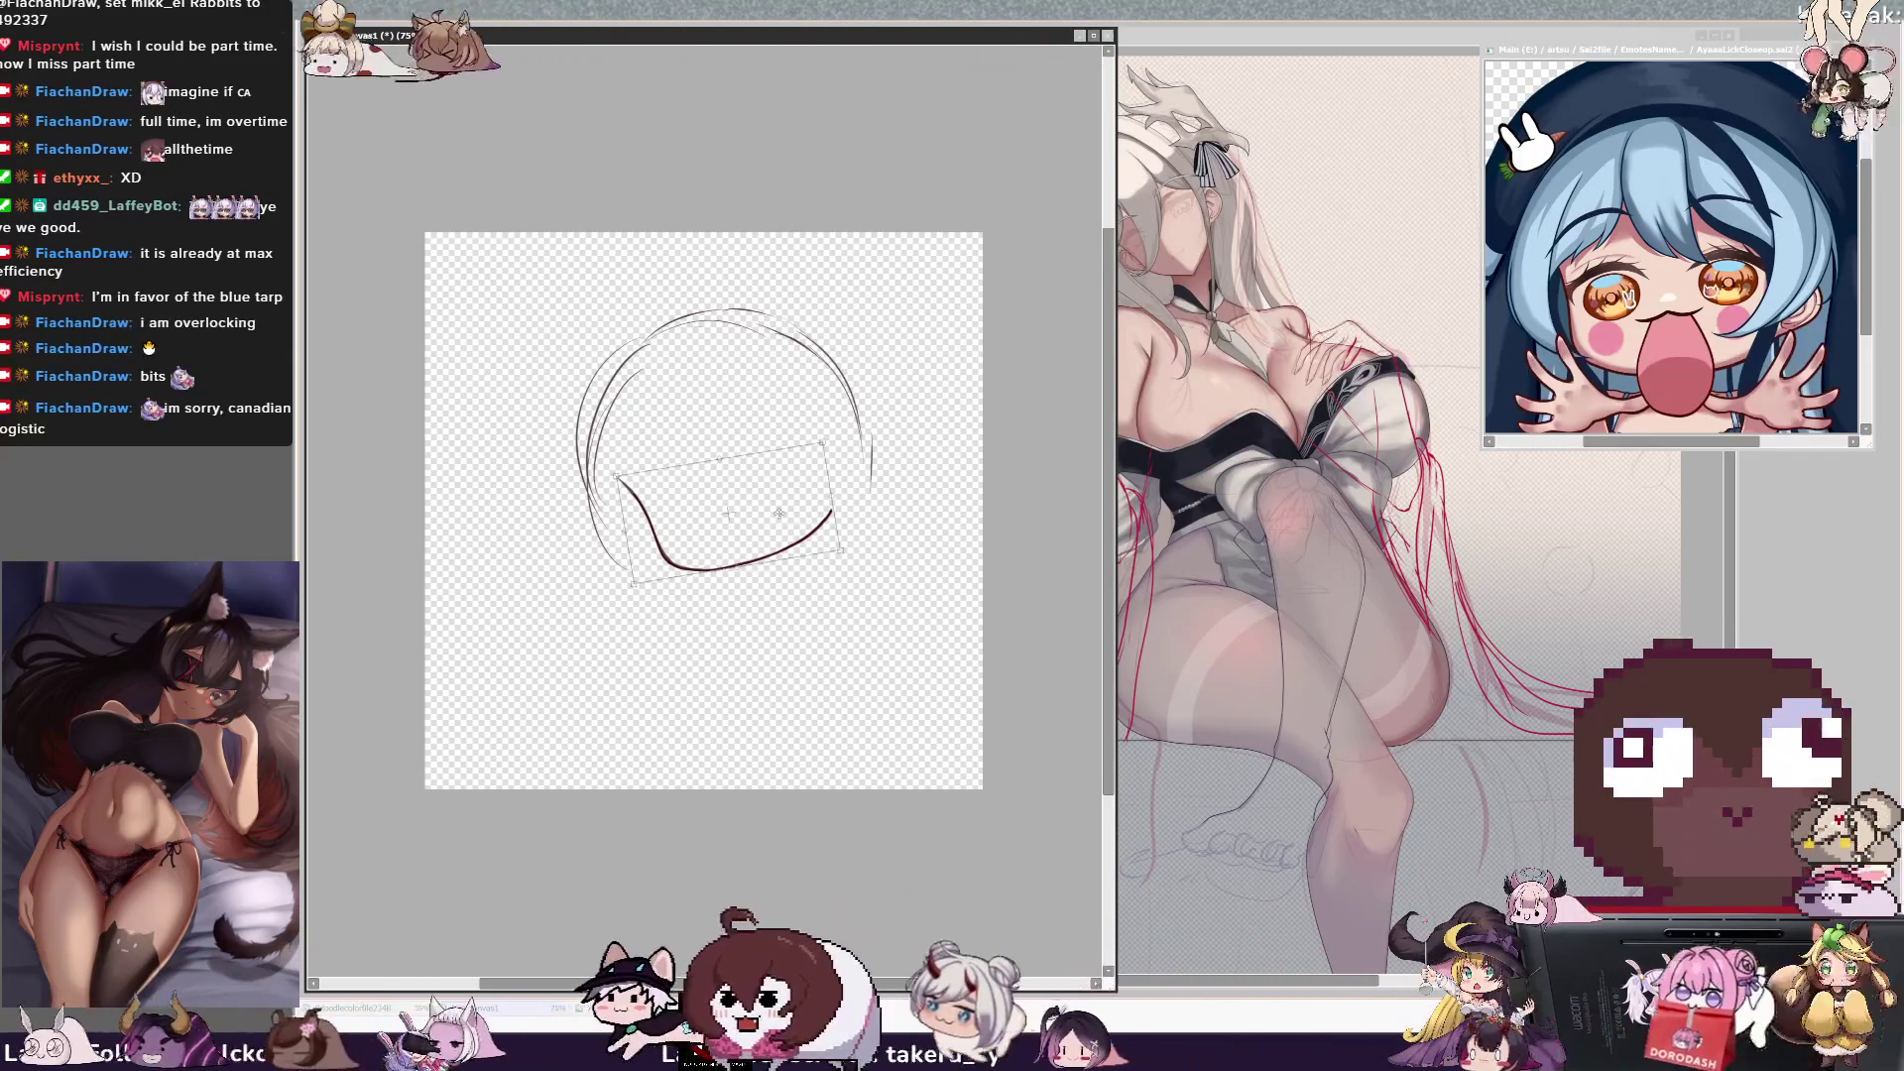
key("Return")
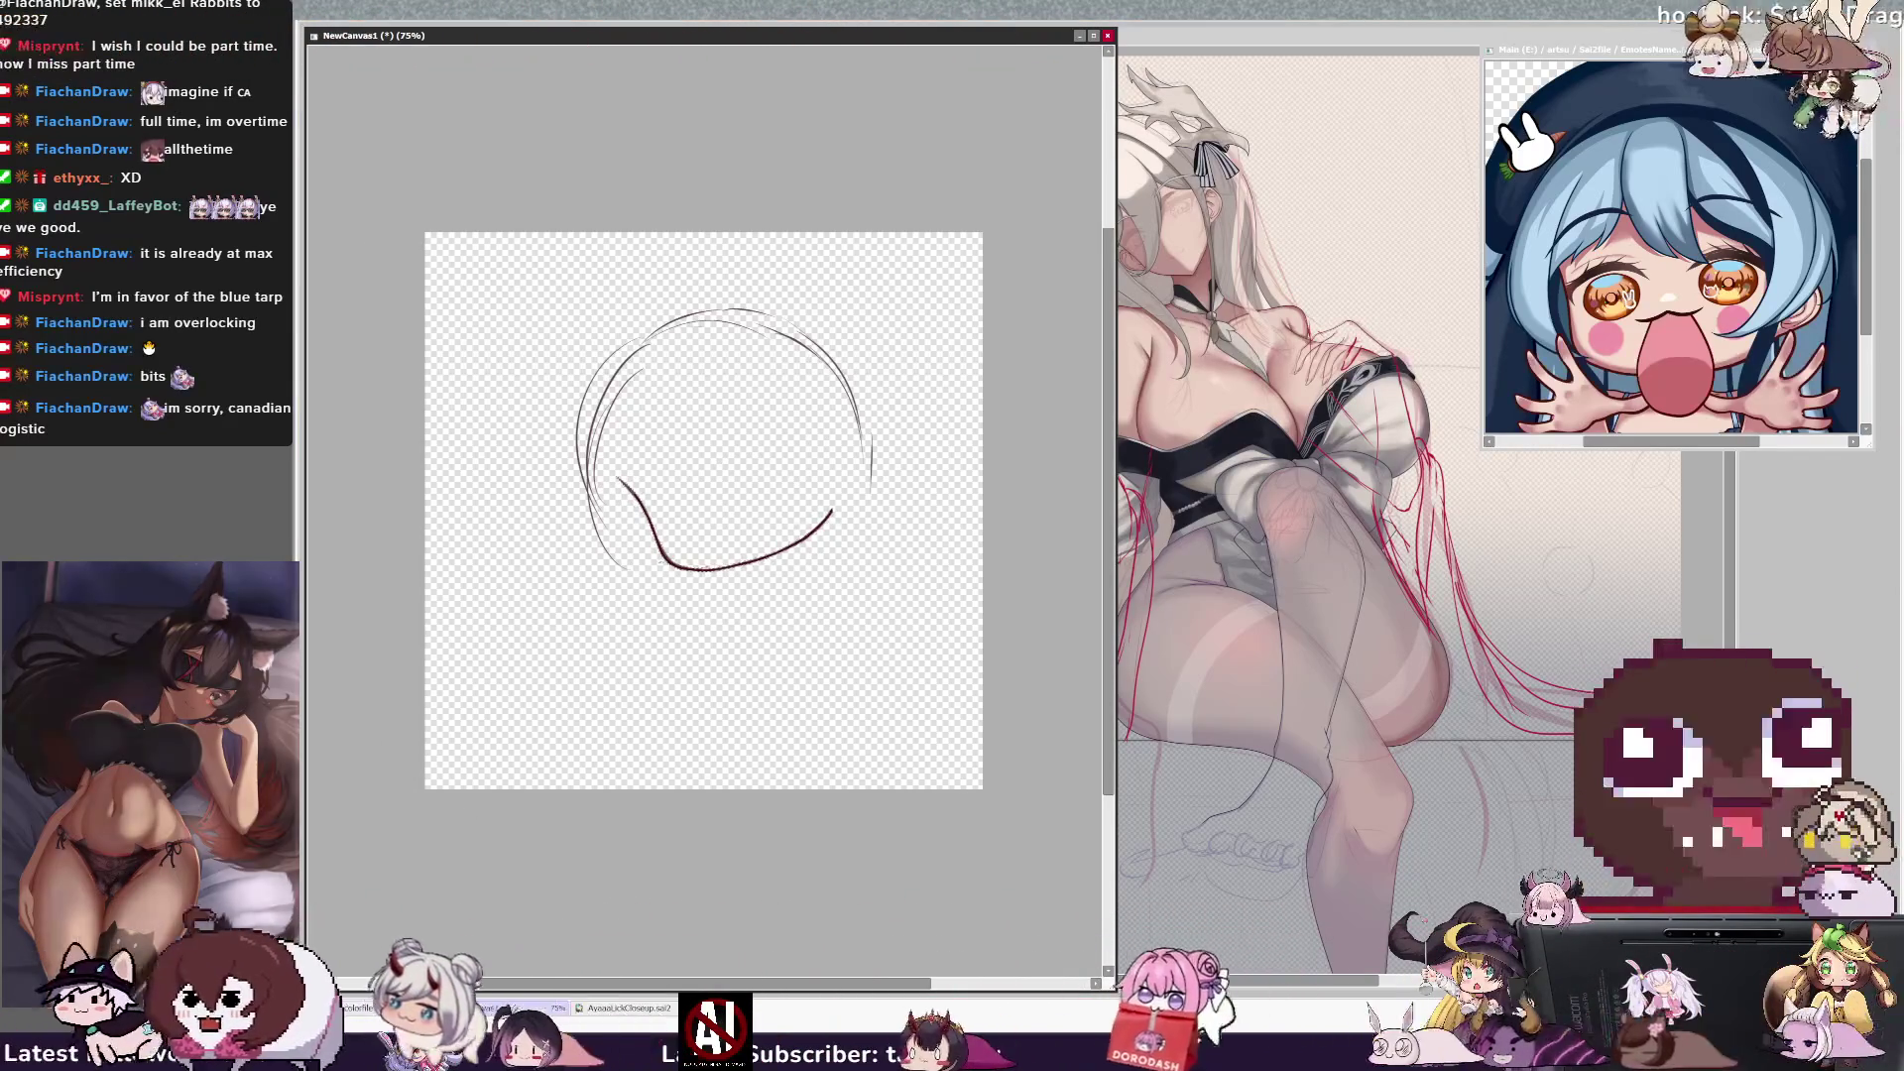